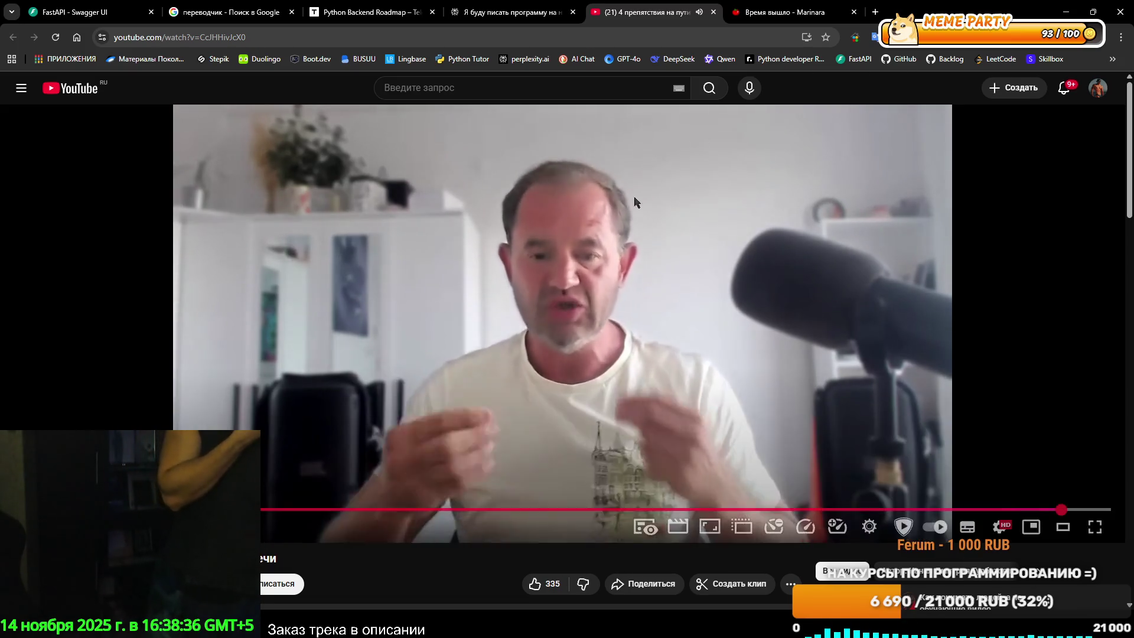
Pause the YouTube interview video for a moment, then resume it so it plays to the end.
left_click(477, 358)
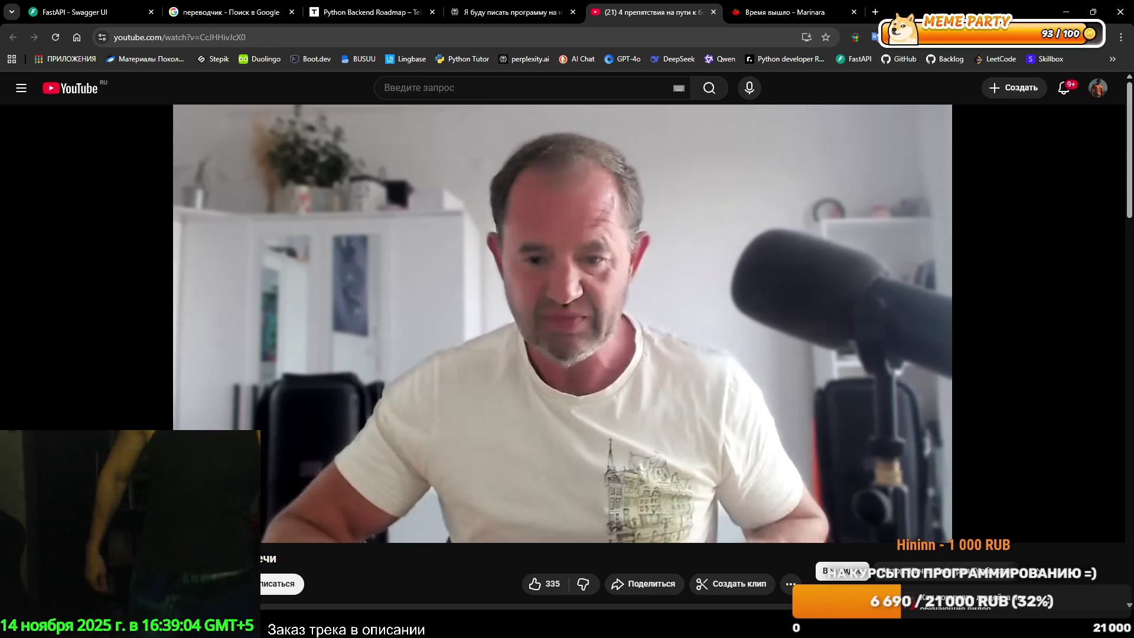
left_click(333, 382)
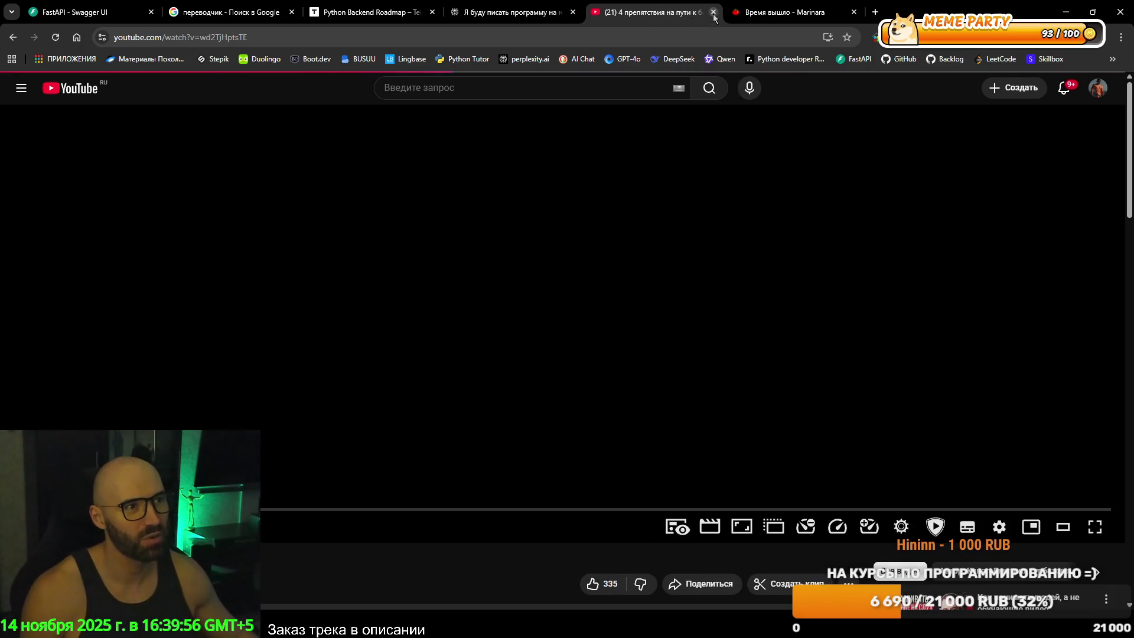
Close the YouTube video tab and step back through the tabs to the FastAPI Swagger docs.
left_click(713, 11)
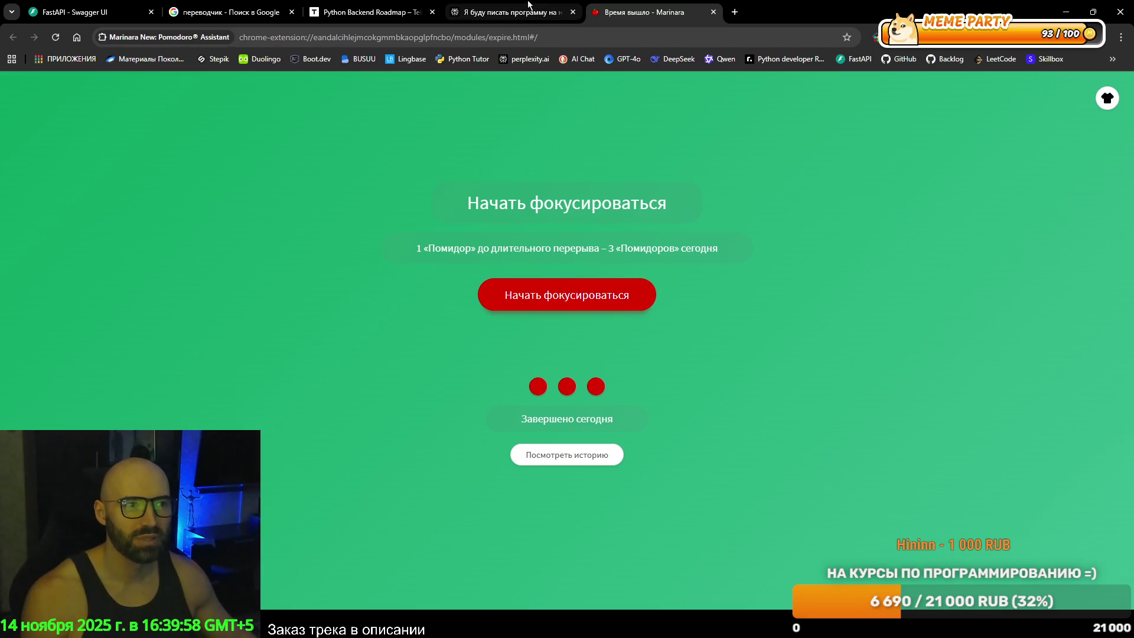
left_click(514, 11)
left_click(372, 9)
left_click(188, 5)
left_click(88, 10)
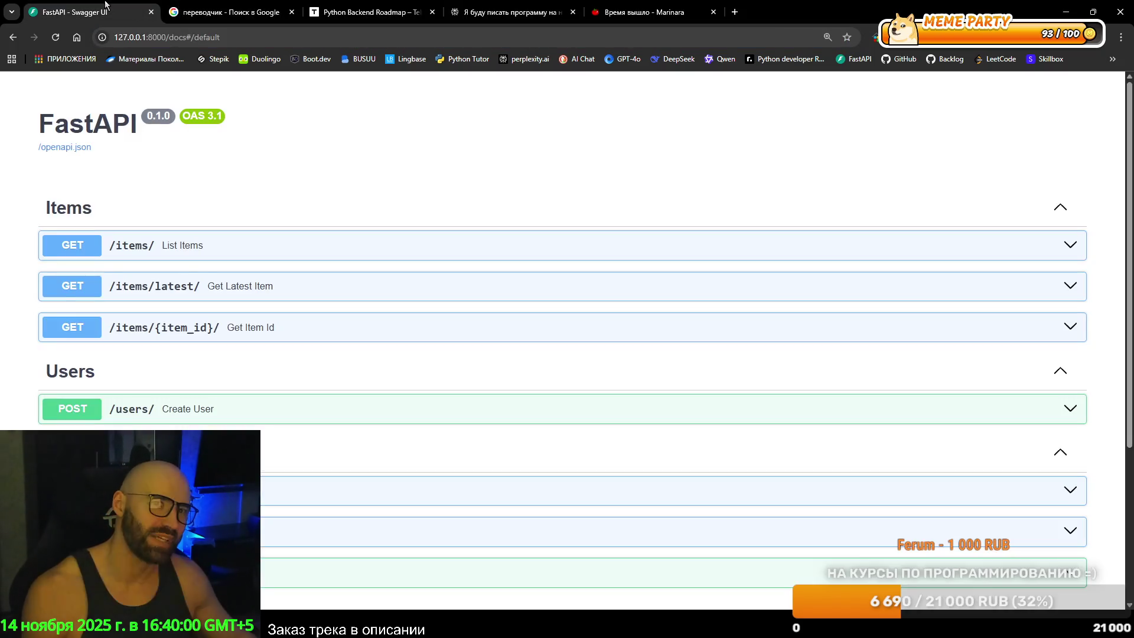
Open a new speed-dial tab, then return to the Perplexity chat about Tkinter.
left_click(735, 12)
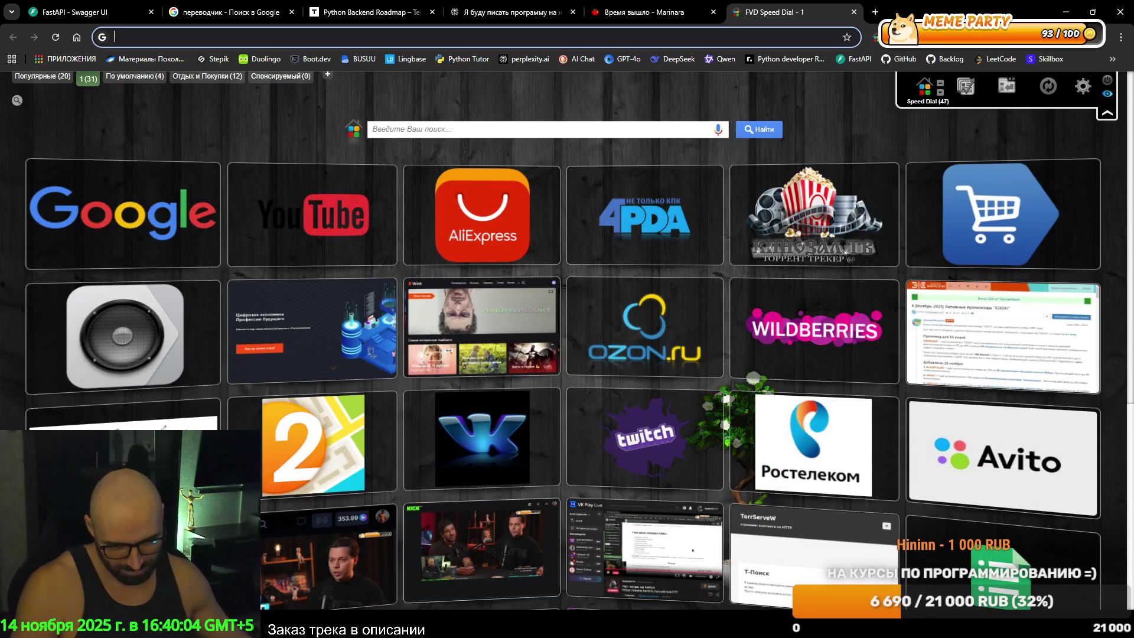
key("alt+Tab")
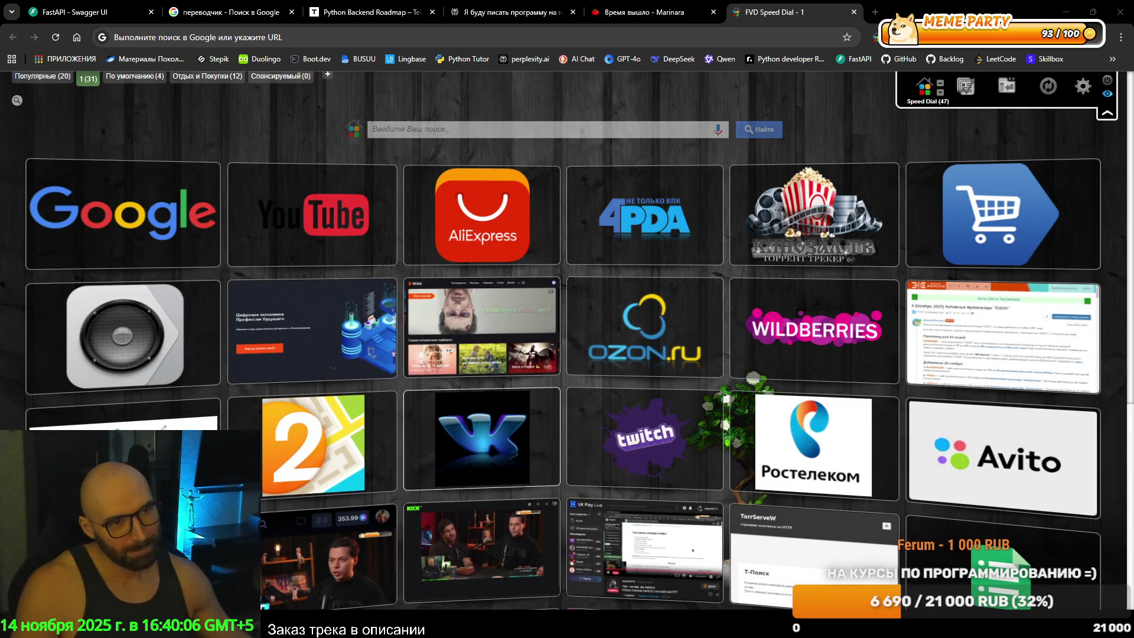
left_click(372, 12)
left_click(508, 11)
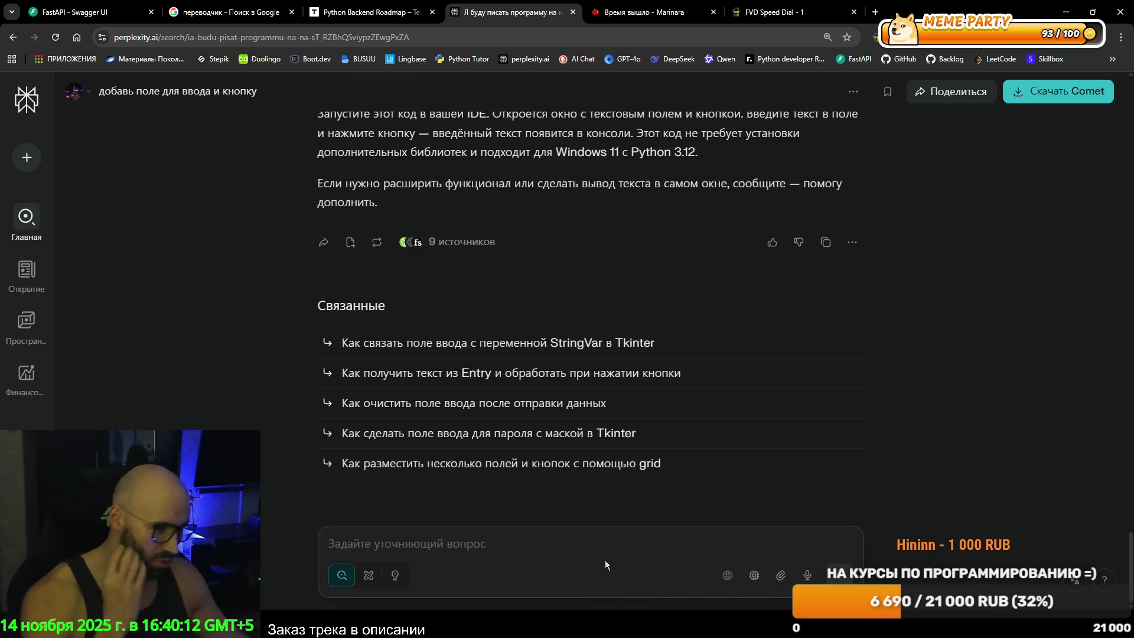
left_click(390, 539)
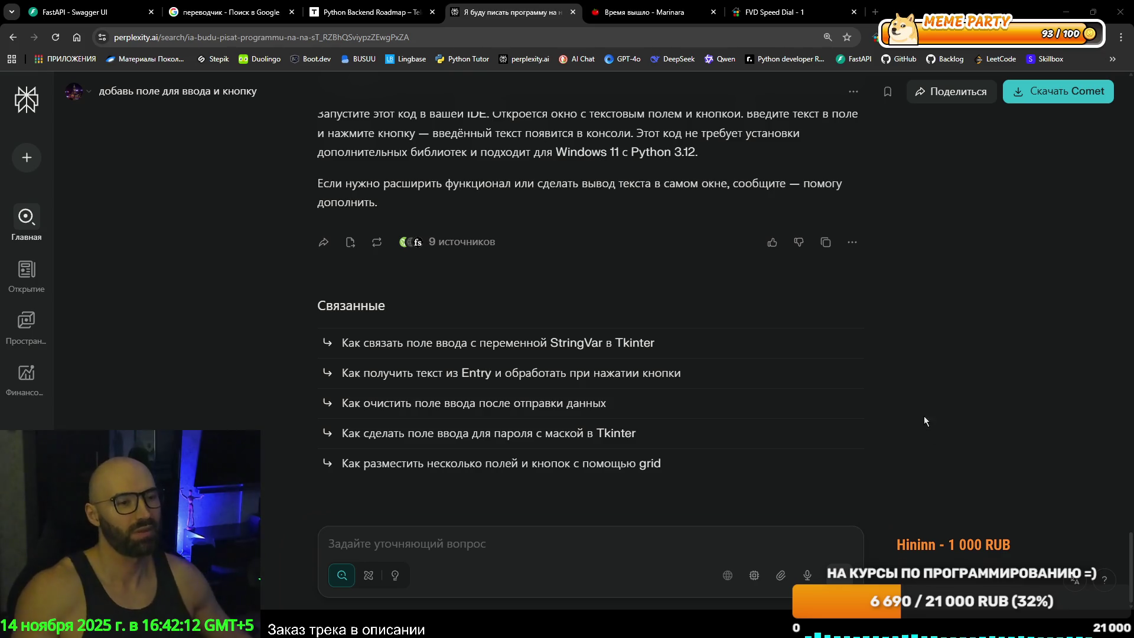
Review the previous Tkinter answer and type the follow-up 'добавь поле для вывода информации'.
scroll(634, 382, "up", 12)
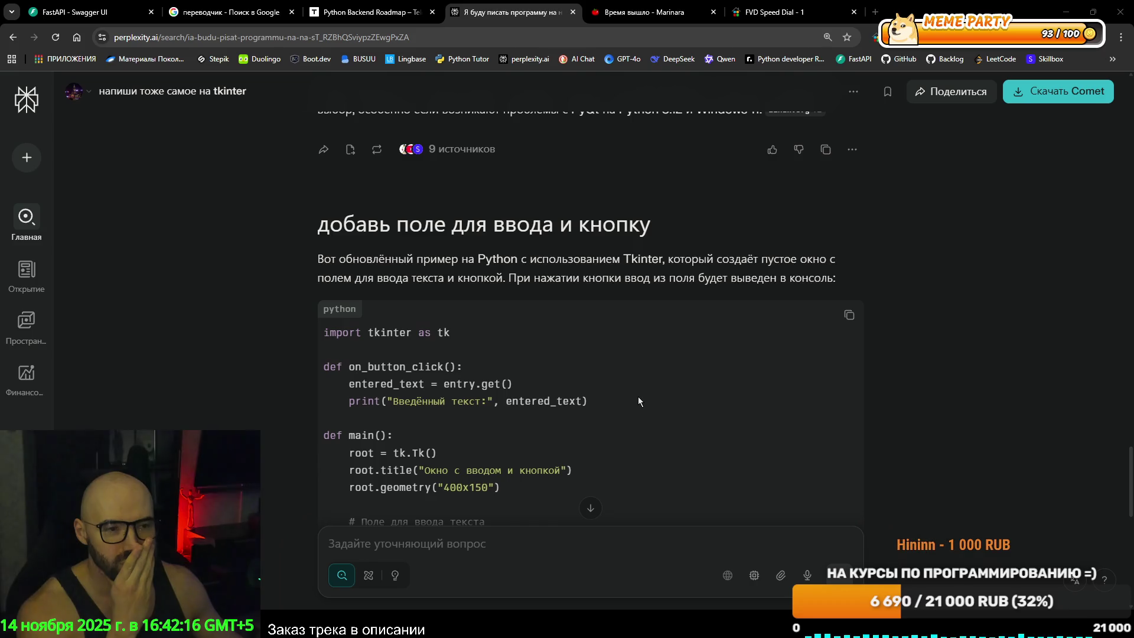
scroll(638, 396, "down", 10)
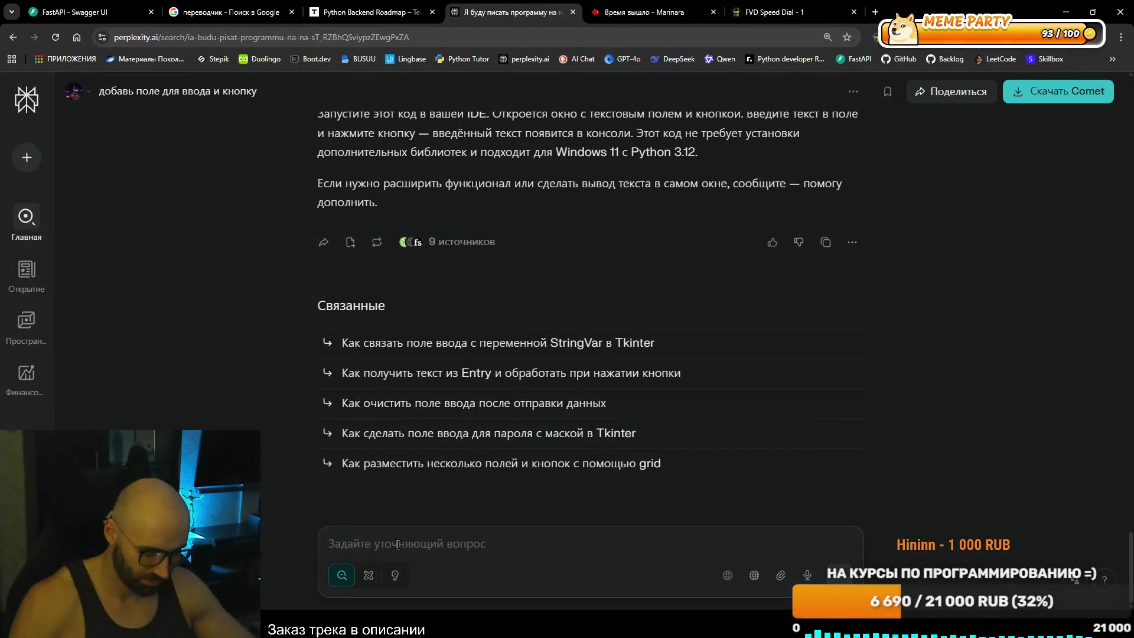
type("доба")
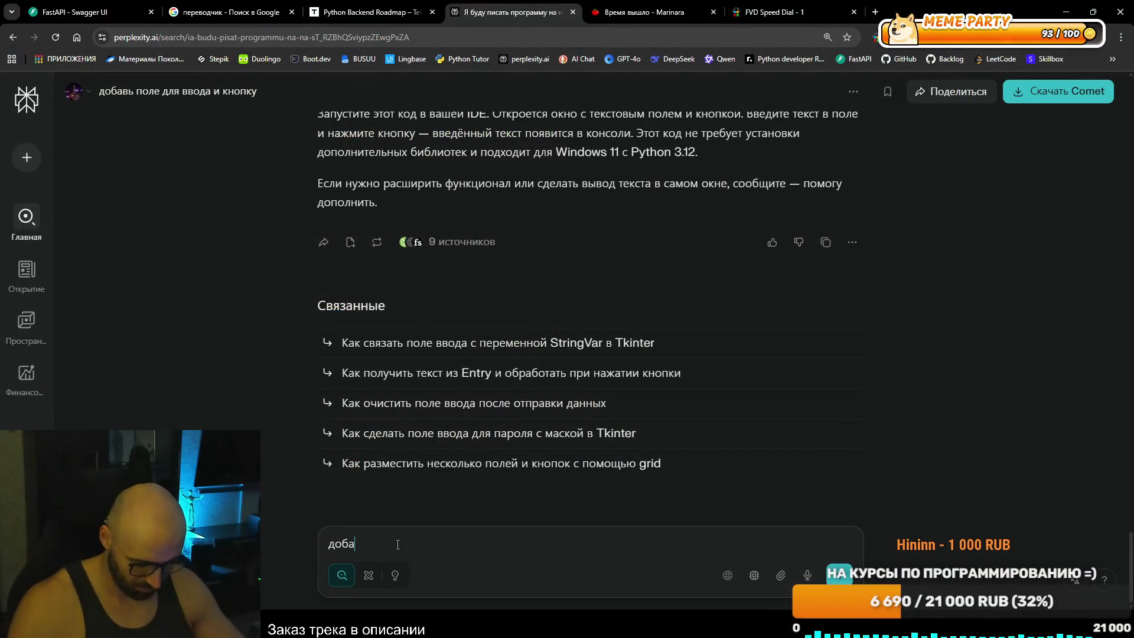
type("вь по")
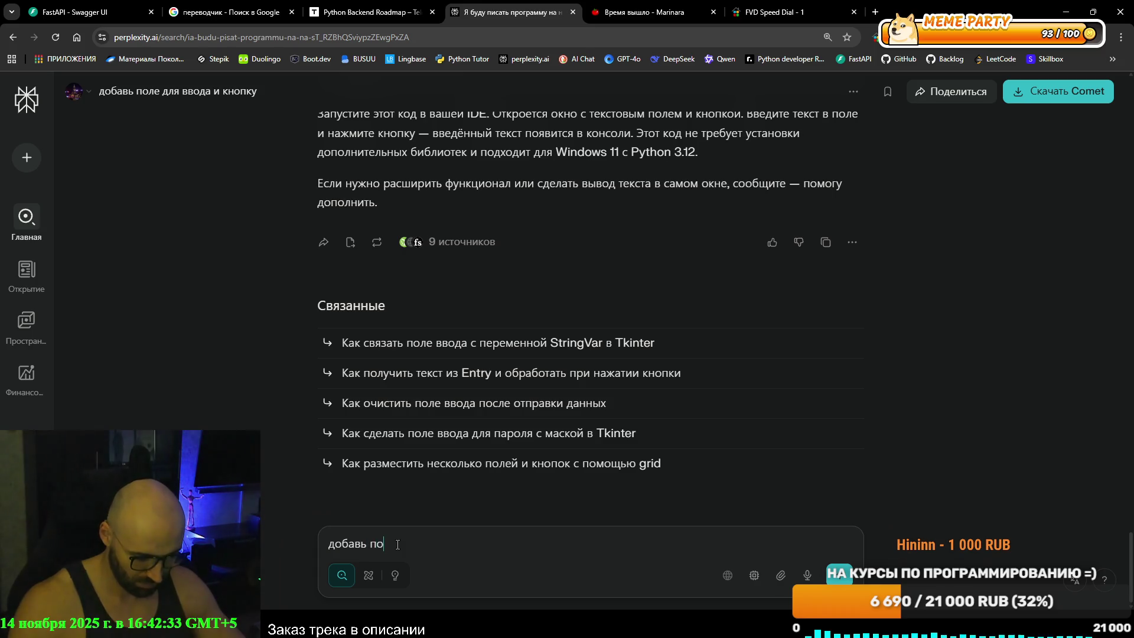
type("ле для выво")
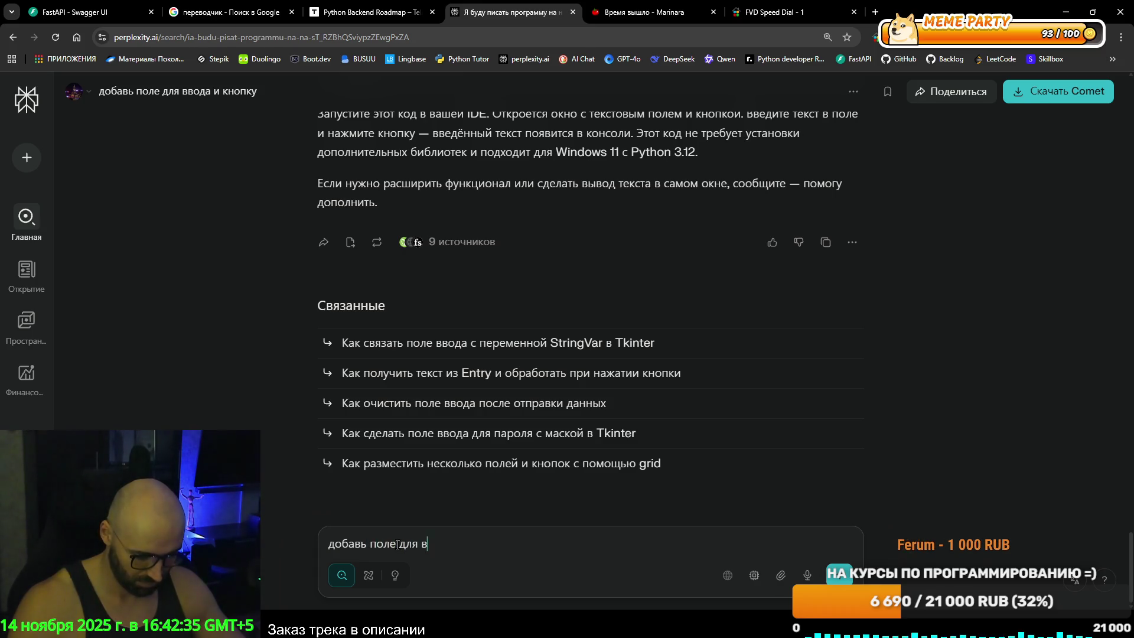
type("да")
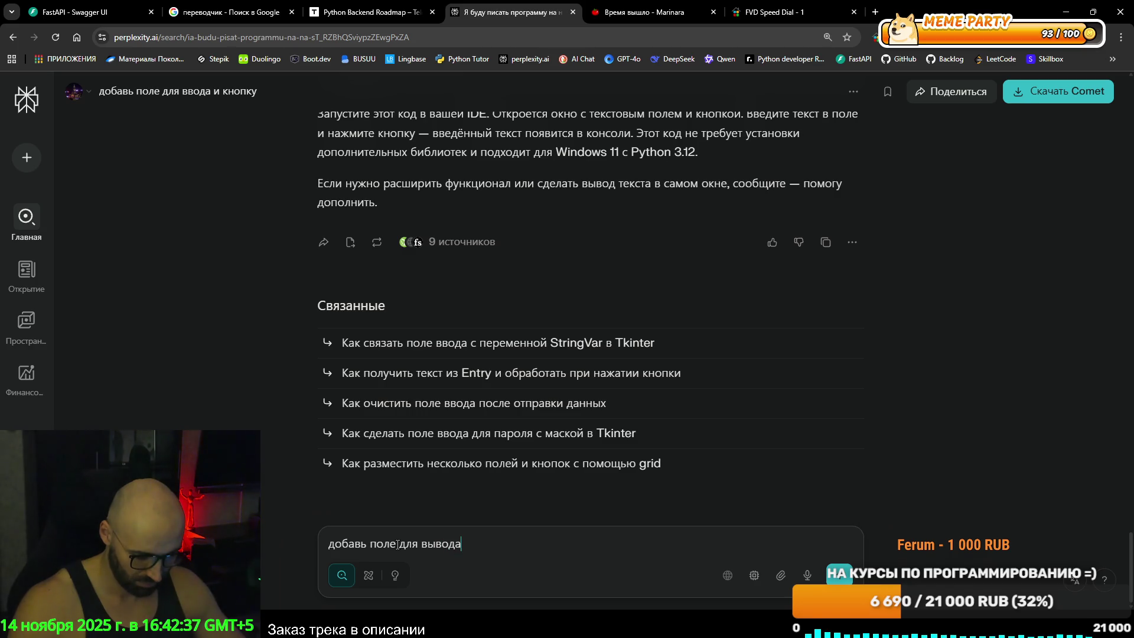
type(" информации")
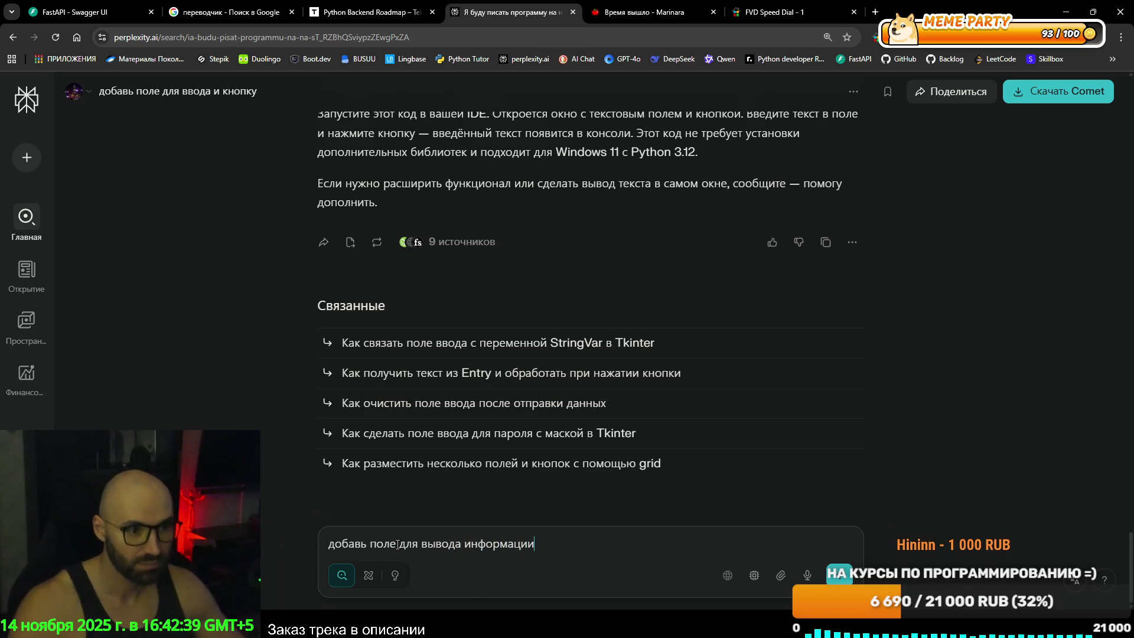
Send the follow-up, copy the updated Tkinter code with the multiline output field, and switch to PyCharm.
left_click(827, 574)
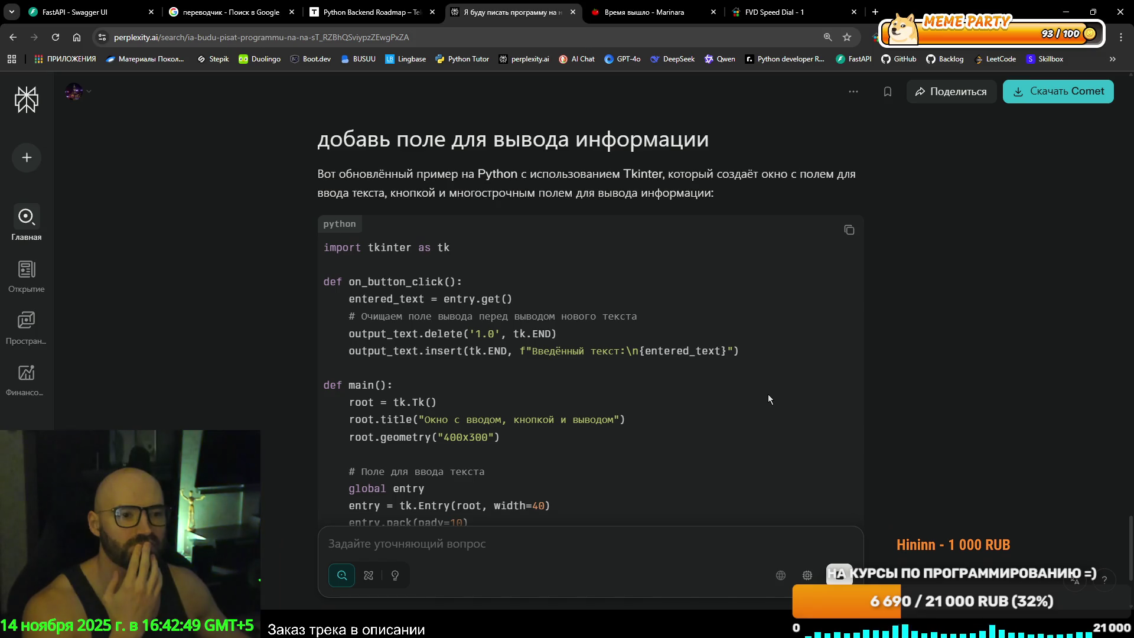
scroll(768, 398, "down", 4)
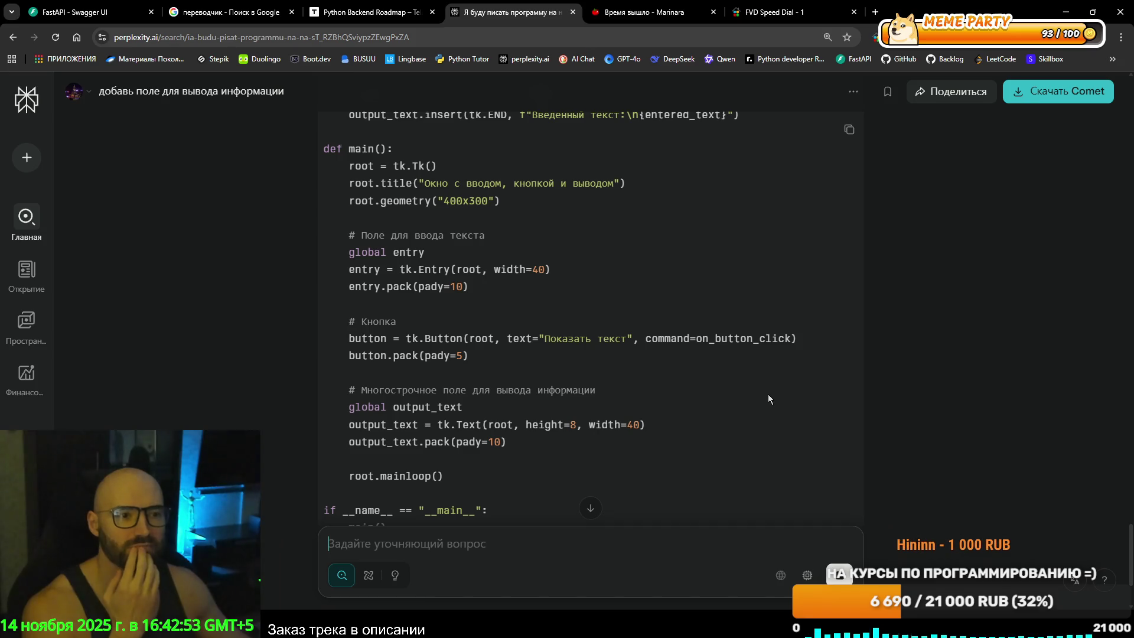
scroll(768, 399, "down", 1)
scroll(767, 399, "down", 1)
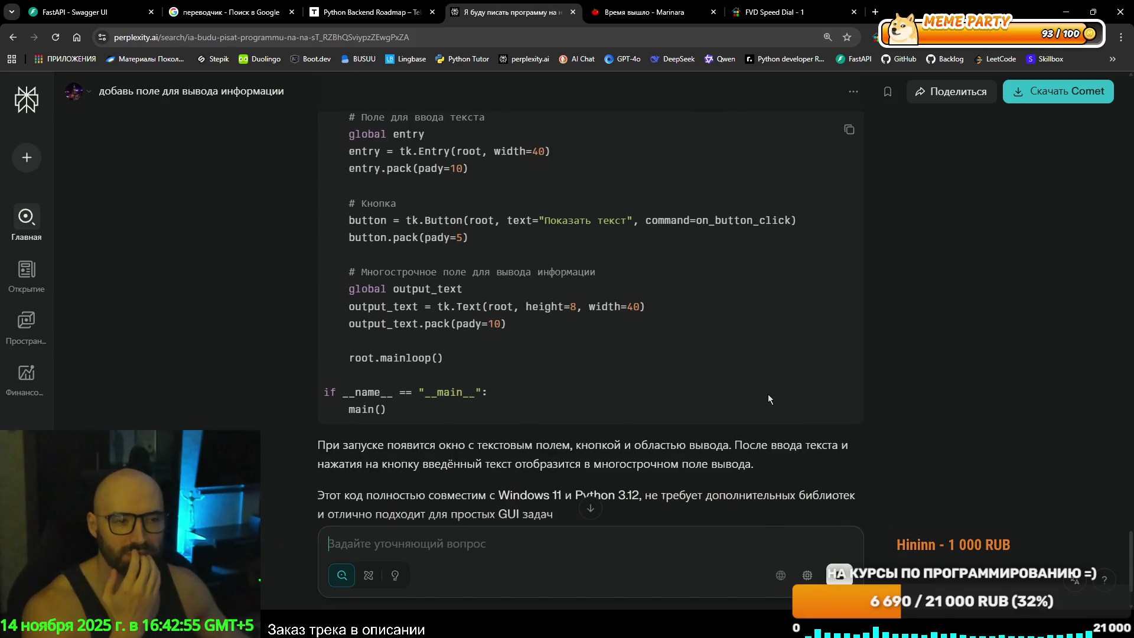
scroll(768, 399, "up", 10)
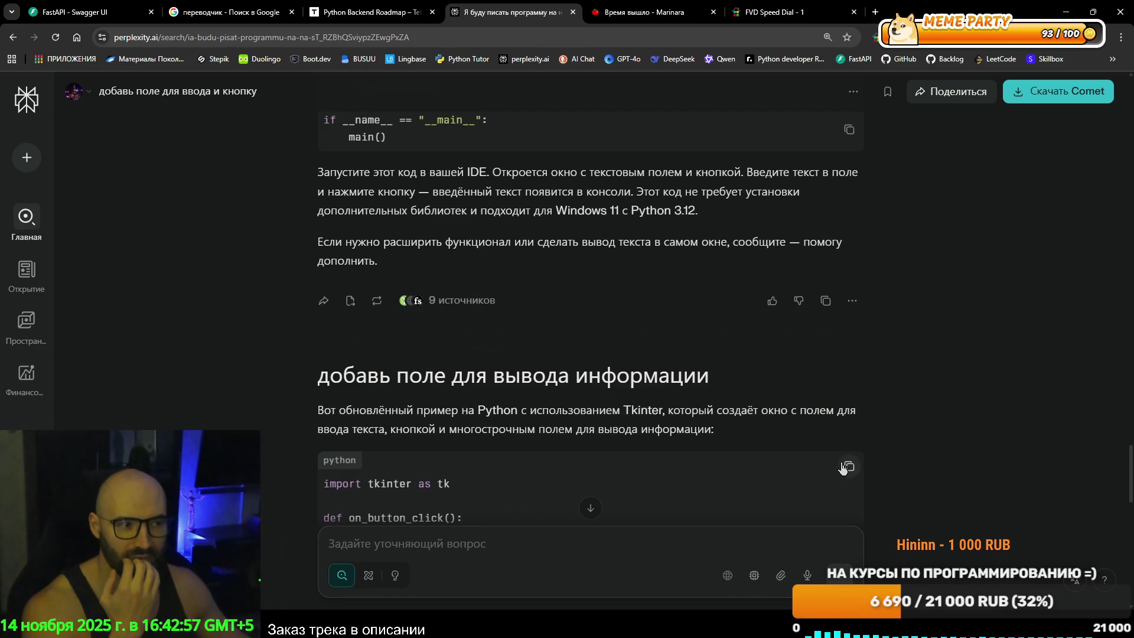
left_click(844, 467)
key("alt+Tab")
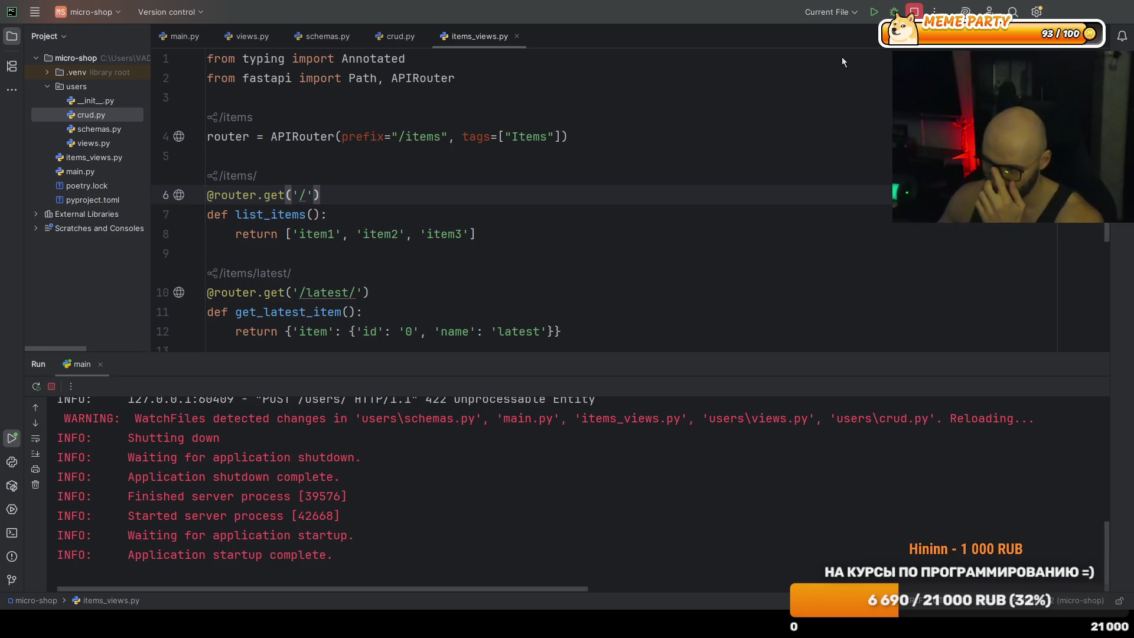
Switch from PyCharm back to Chrome without editing items_views.py.
key("alt+Tab")
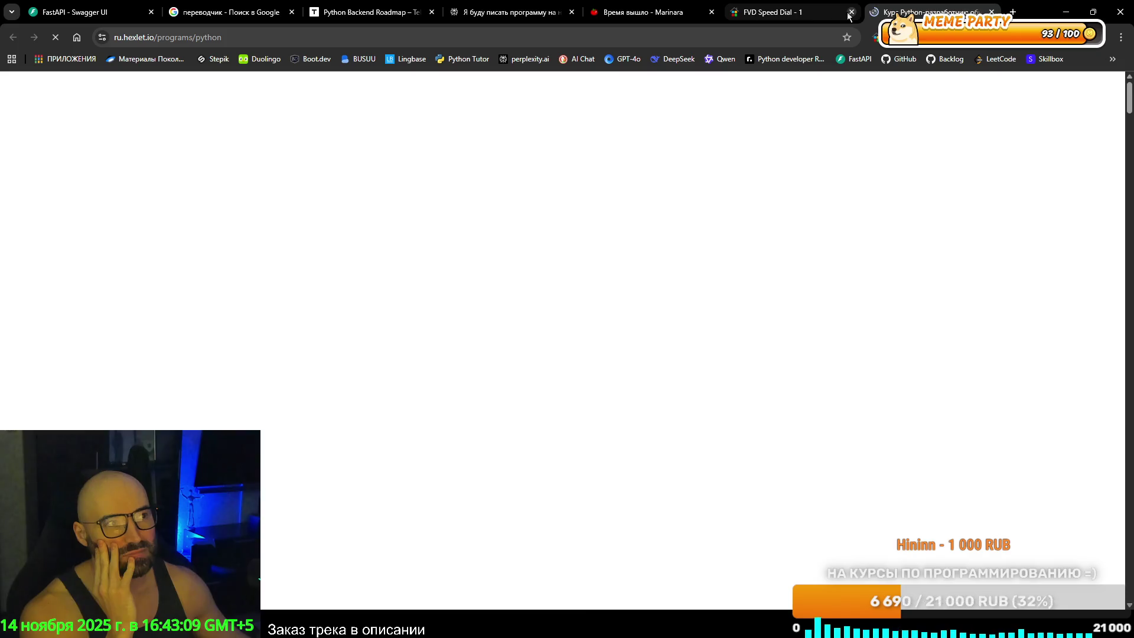
Close the speed-dial tab and expand the 'Введение в Python и основы программирования' curriculum module.
left_click(851, 12)
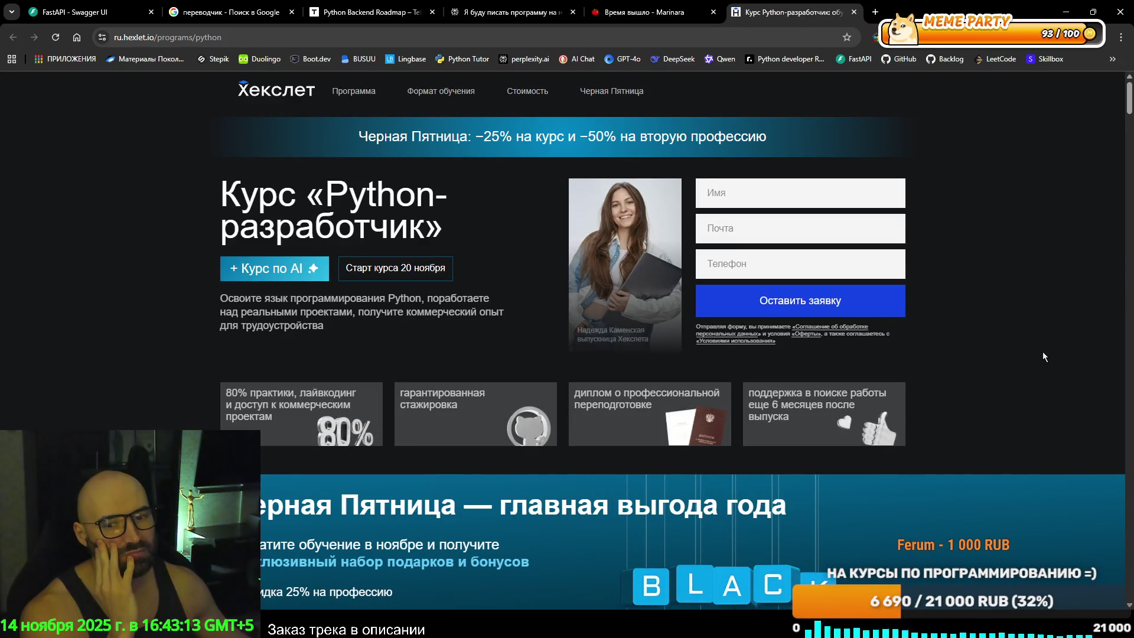
scroll(1043, 352, "down", 10)
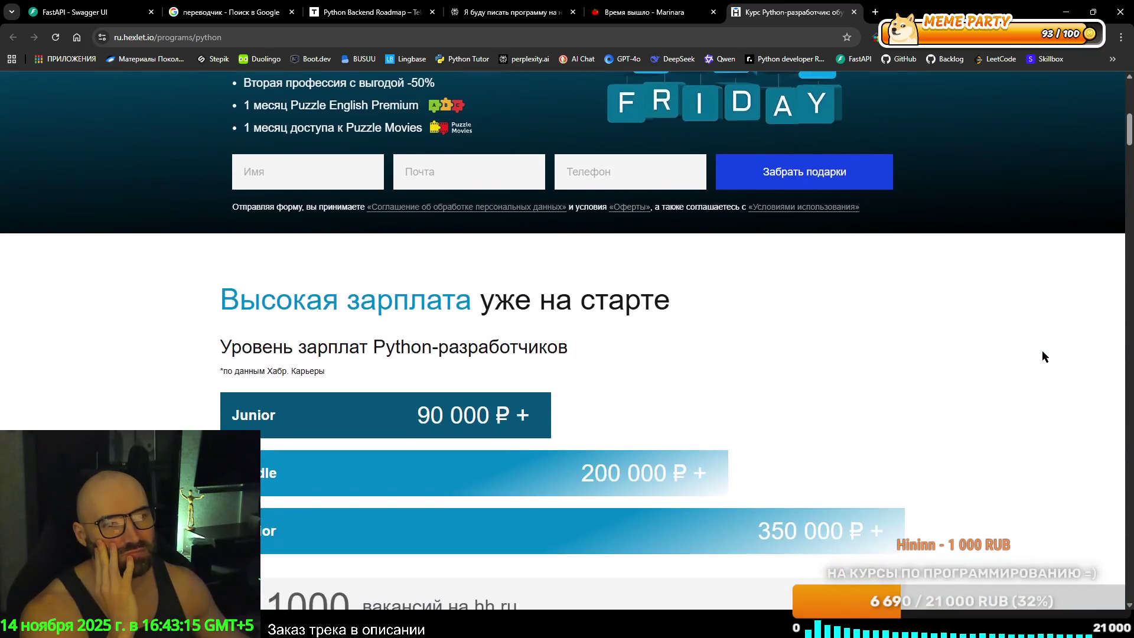
scroll(1042, 355, "down", 7)
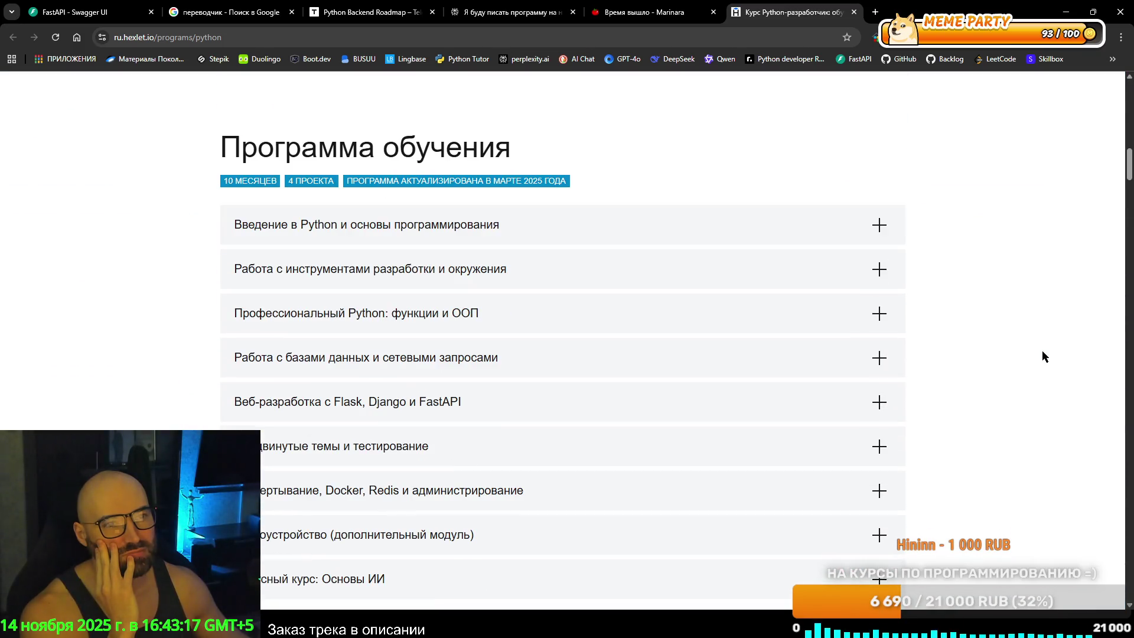
left_click(864, 227)
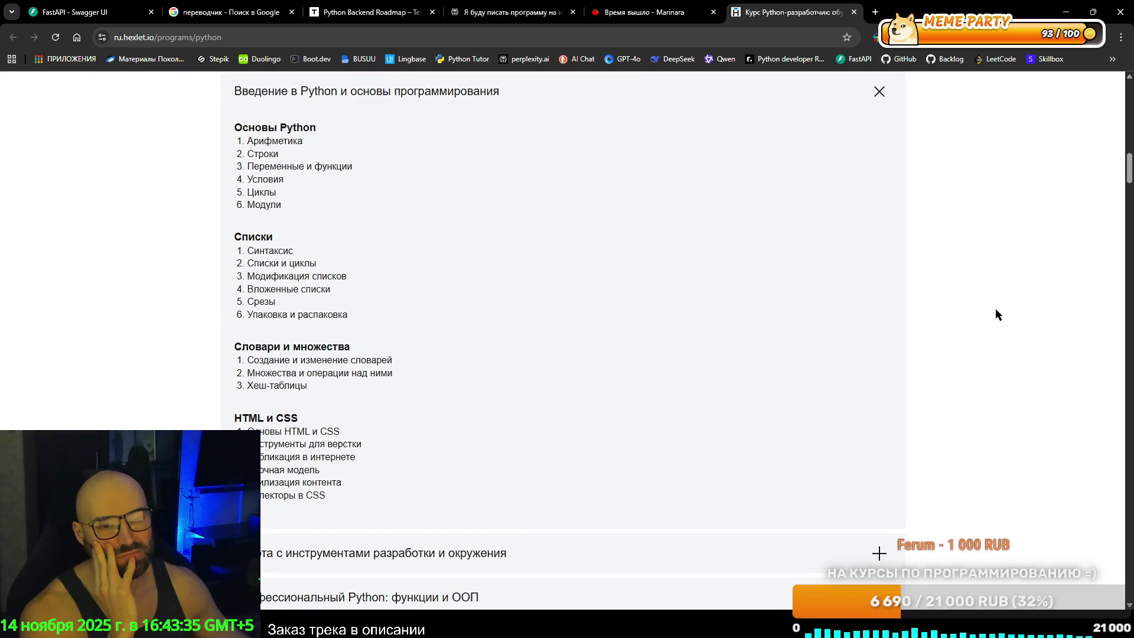
scroll(994, 308, "up", 2)
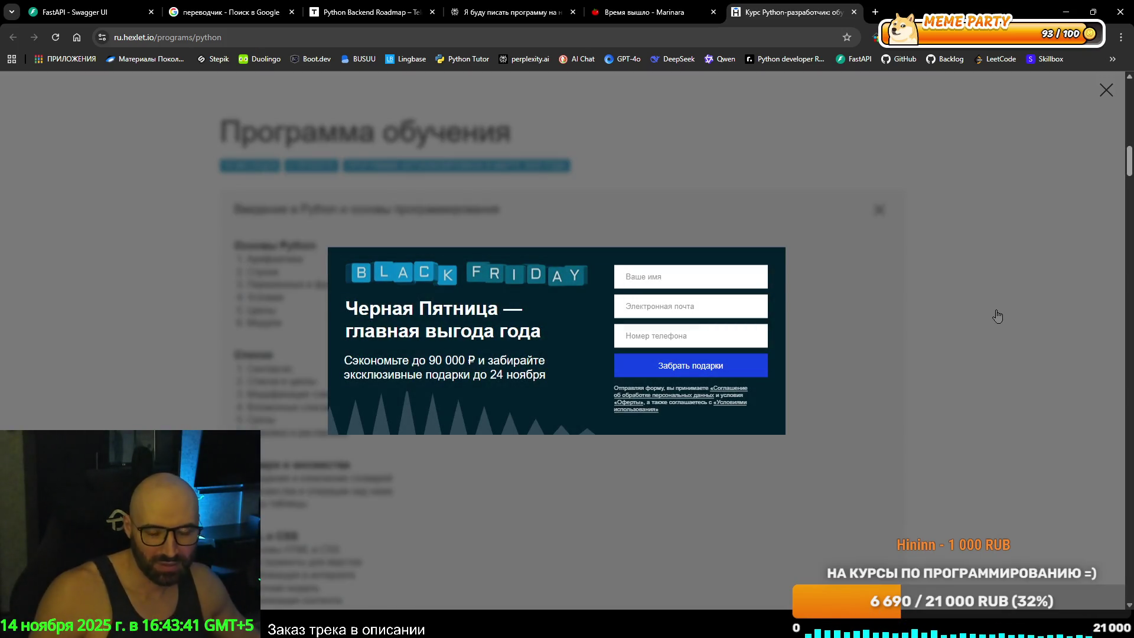
Dismiss the Black Friday promotion popup.
left_click(1106, 90)
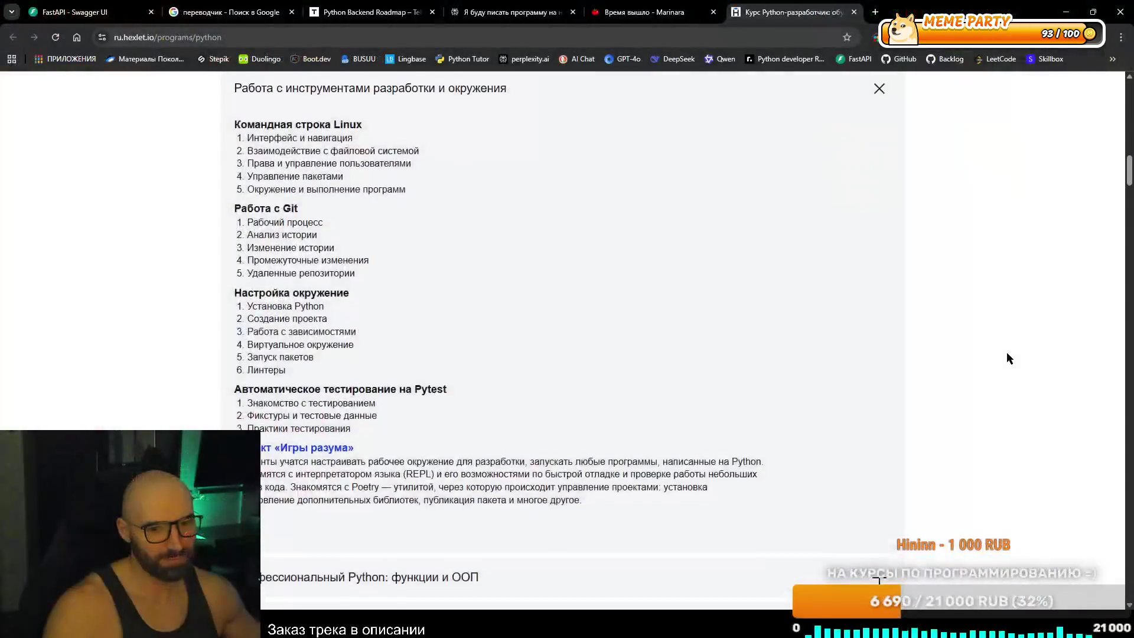
Expand the 'Введение в Python и основы программирования' module in the curriculum.
scroll(881, 346, "up", 3)
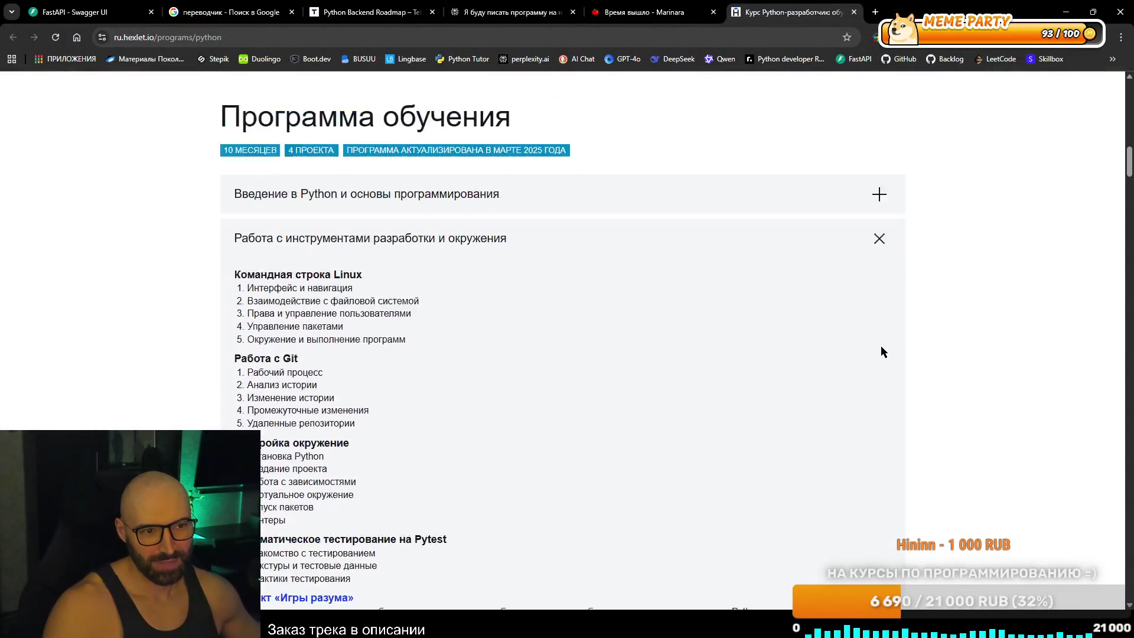
scroll(879, 370, "down", 3)
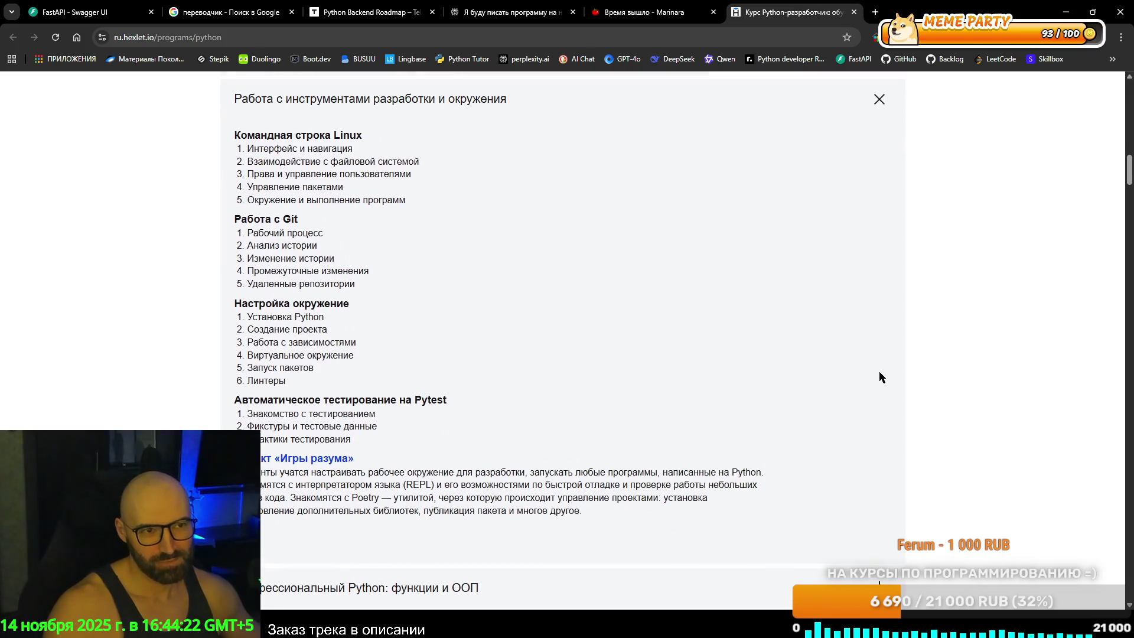
scroll(879, 372, "up", 3)
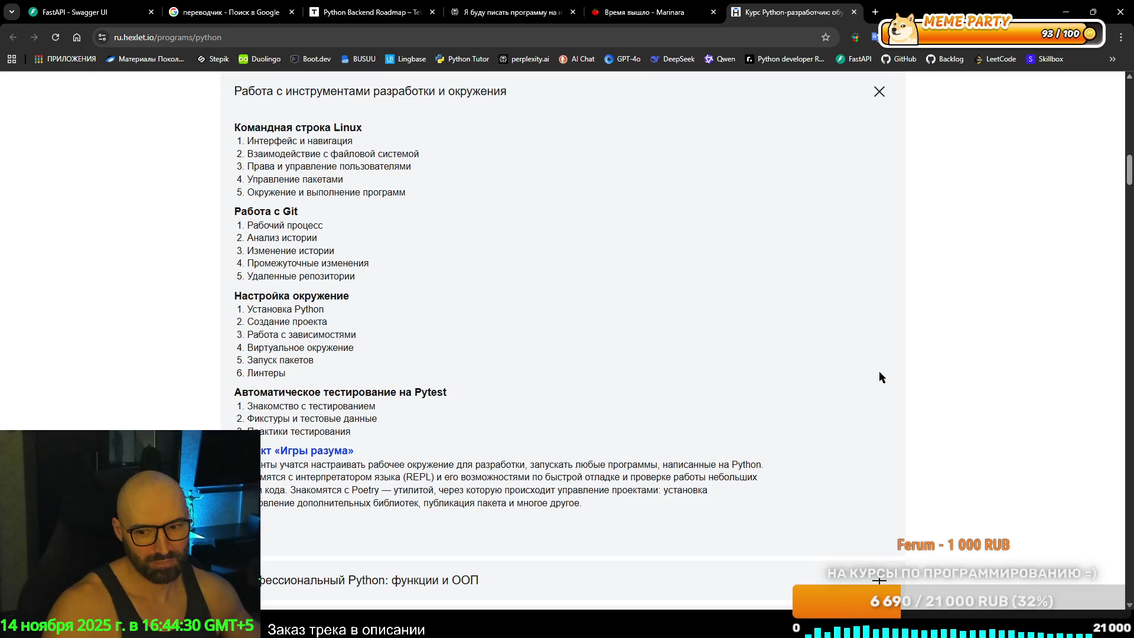
scroll(880, 372, "up", 3)
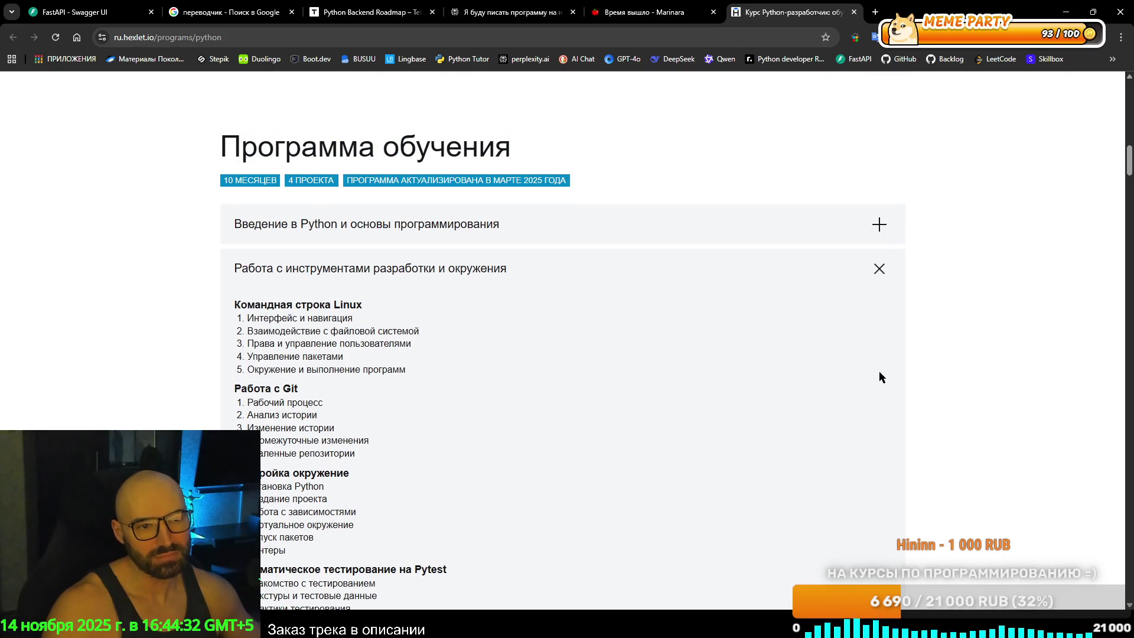
left_click(880, 224)
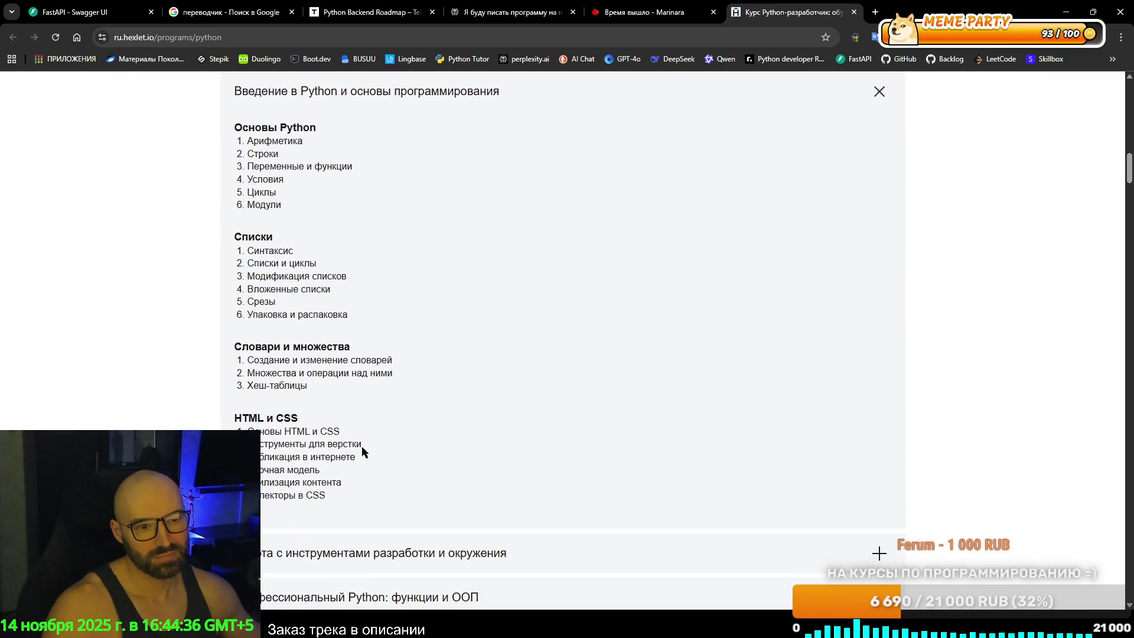
Highlight the module's topic blocks, HTML и CSS and Арифметика through Хеш-таблицы, to read them.
mouse_move(235, 413)
left_mouse_down()
mouse_move(355, 483)
mouse_move(363, 505)
left_mouse_up()
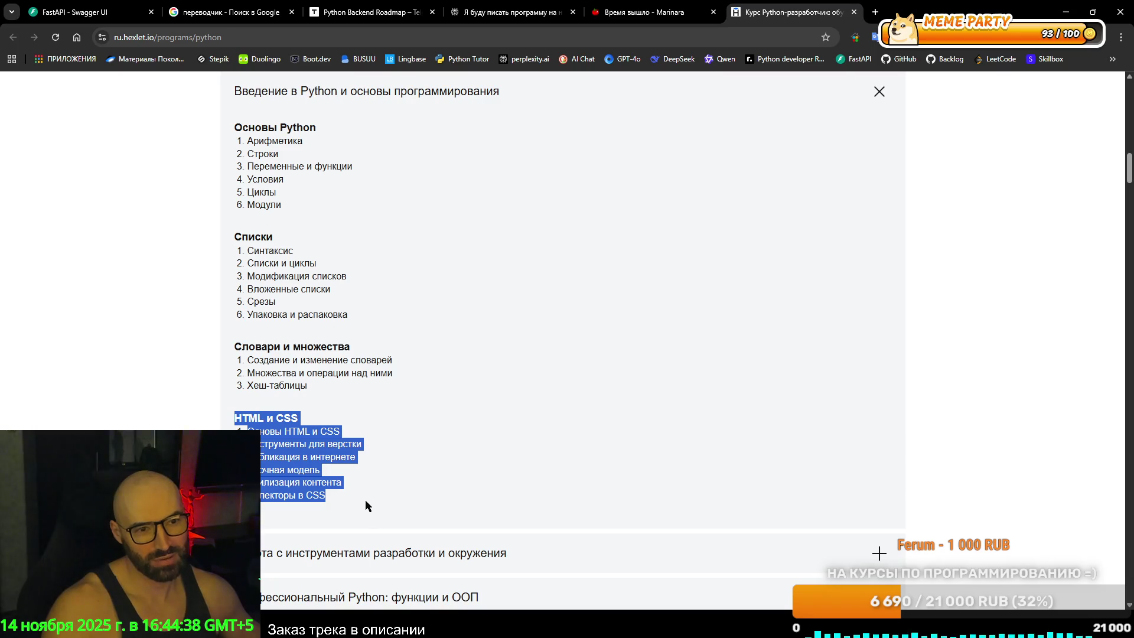
mouse_move(235, 401)
left_mouse_down()
mouse_move(237, 416)
mouse_move(431, 504)
left_mouse_up()
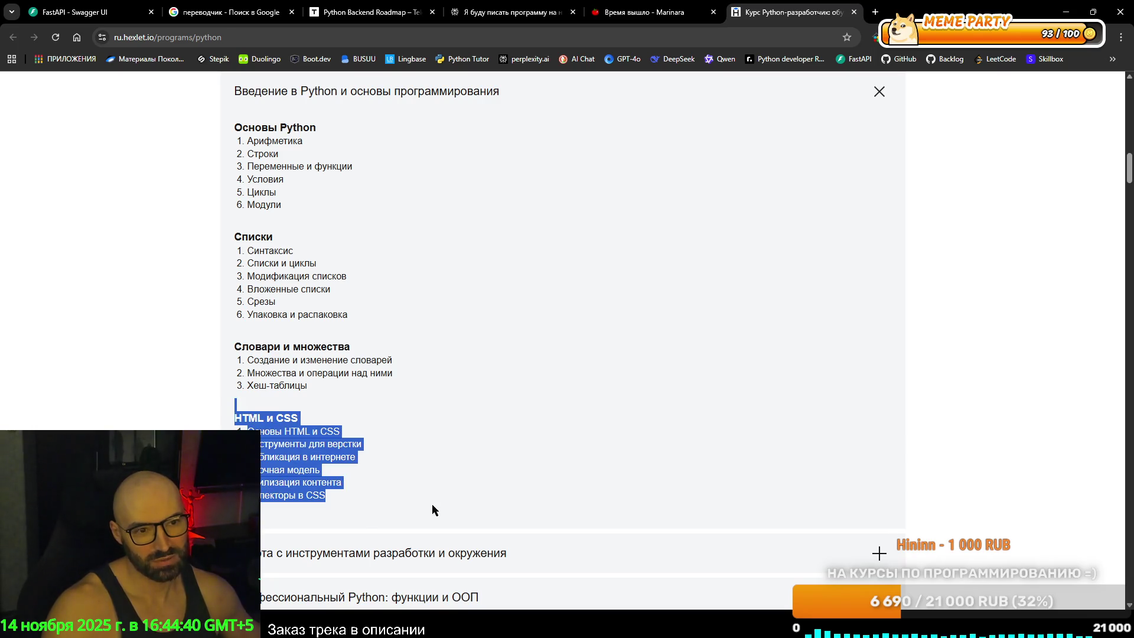
left_click_drag(235, 416, 394, 500)
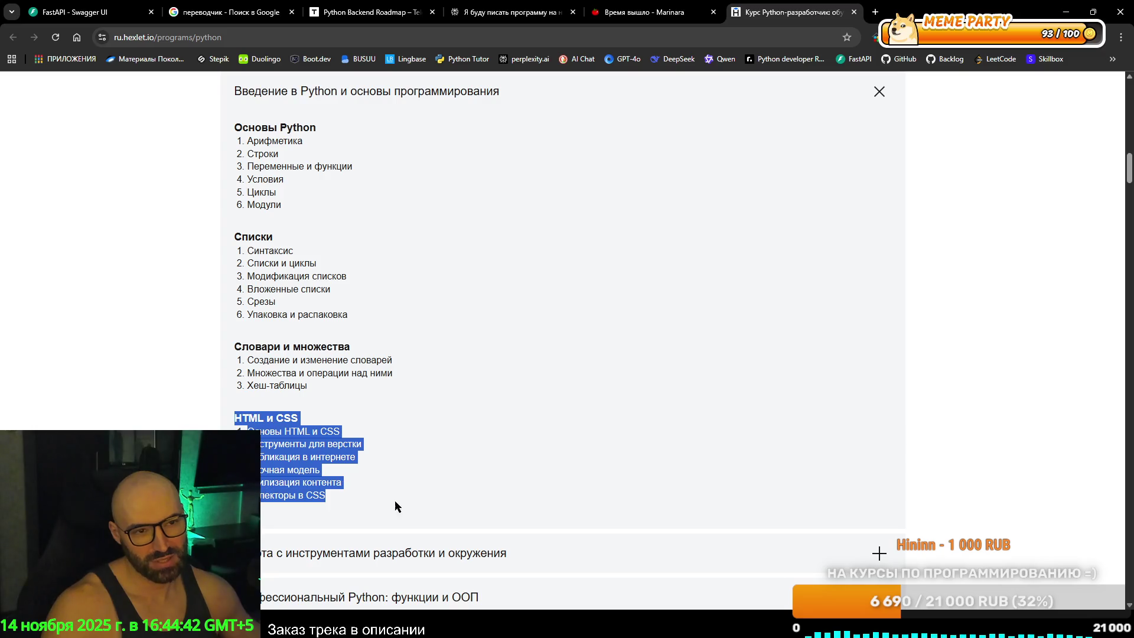
left_click(425, 486)
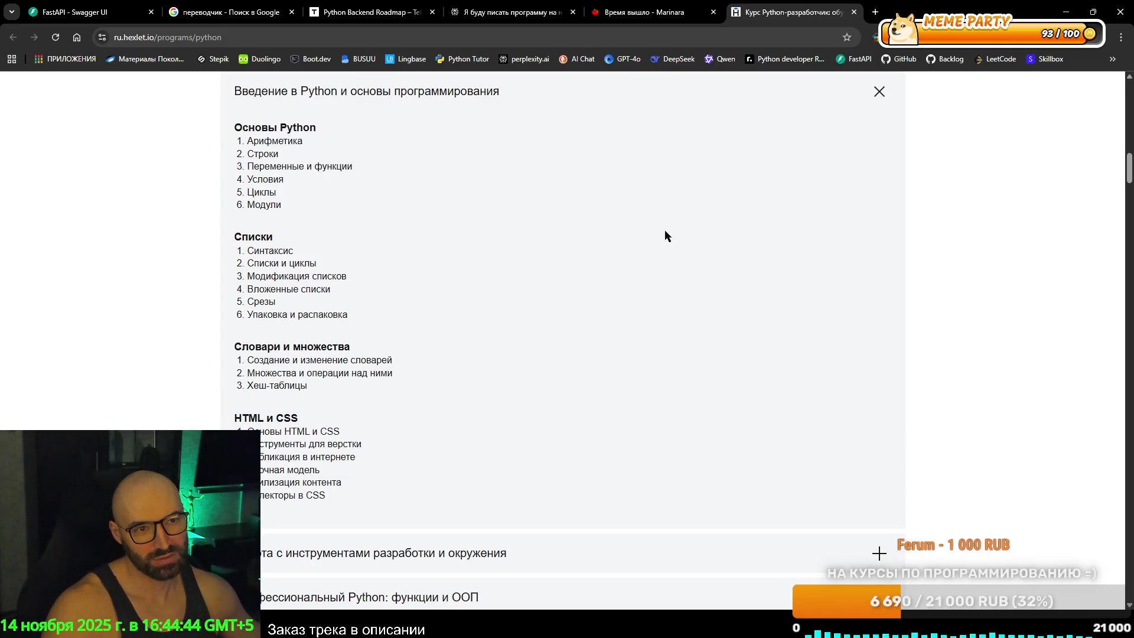
mouse_move(239, 142)
left_mouse_down()
mouse_move(405, 261)
mouse_move(471, 387)
mouse_move(437, 371)
left_mouse_up()
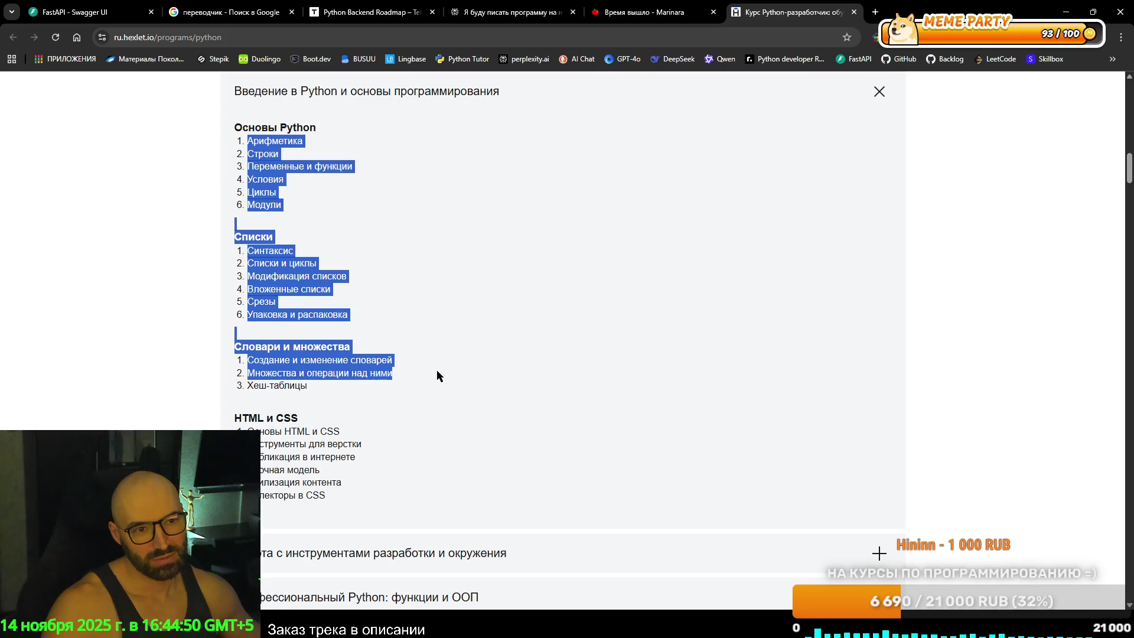
mouse_move(322, 385)
left_mouse_down()
mouse_move(242, 384)
mouse_move(359, 394)
left_mouse_up()
left_click(359, 394)
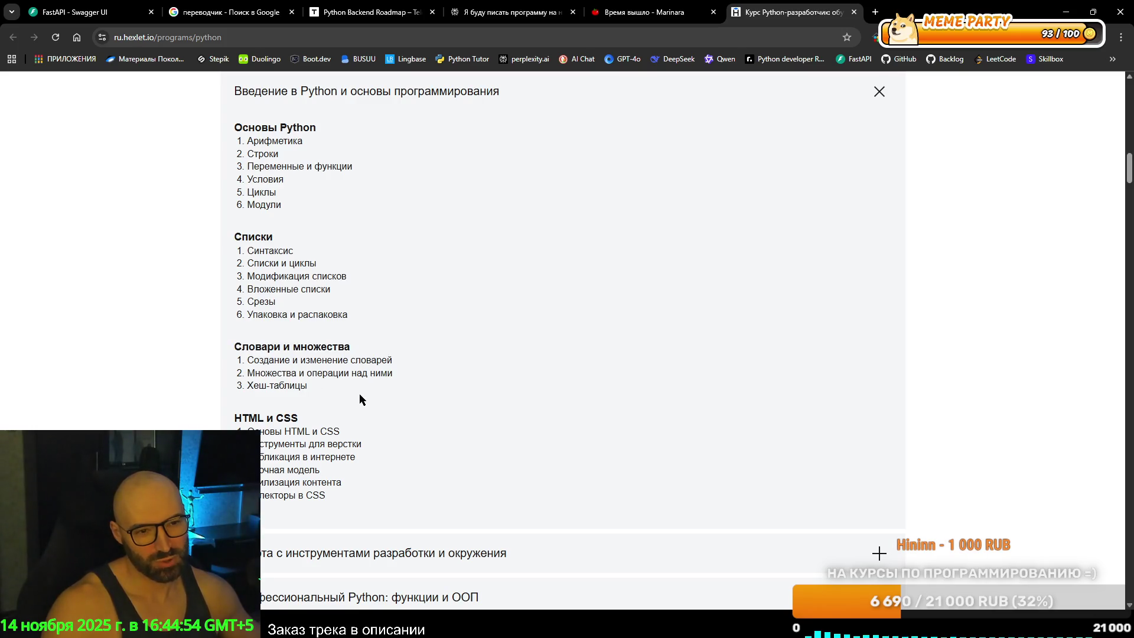
scroll(413, 395, "down", 1)
scroll(855, 267, "up", 2)
Collapse the intro module, expand 'Работа с инструментами разработки и окружения', and highlight its Linux and Git topics.
left_click(879, 152)
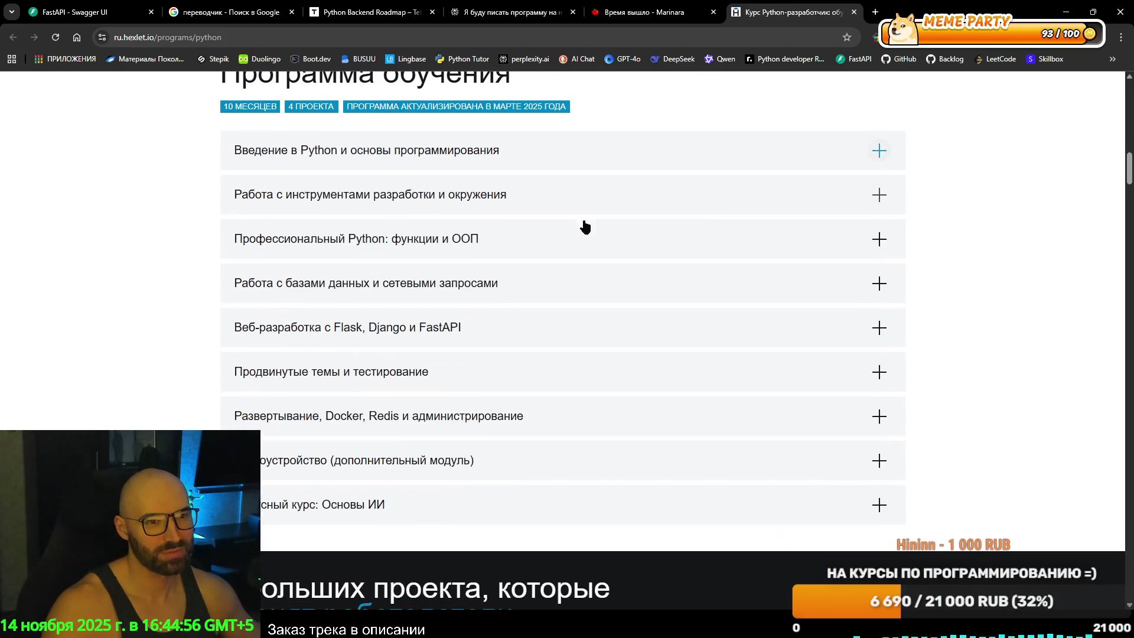
left_click(305, 197)
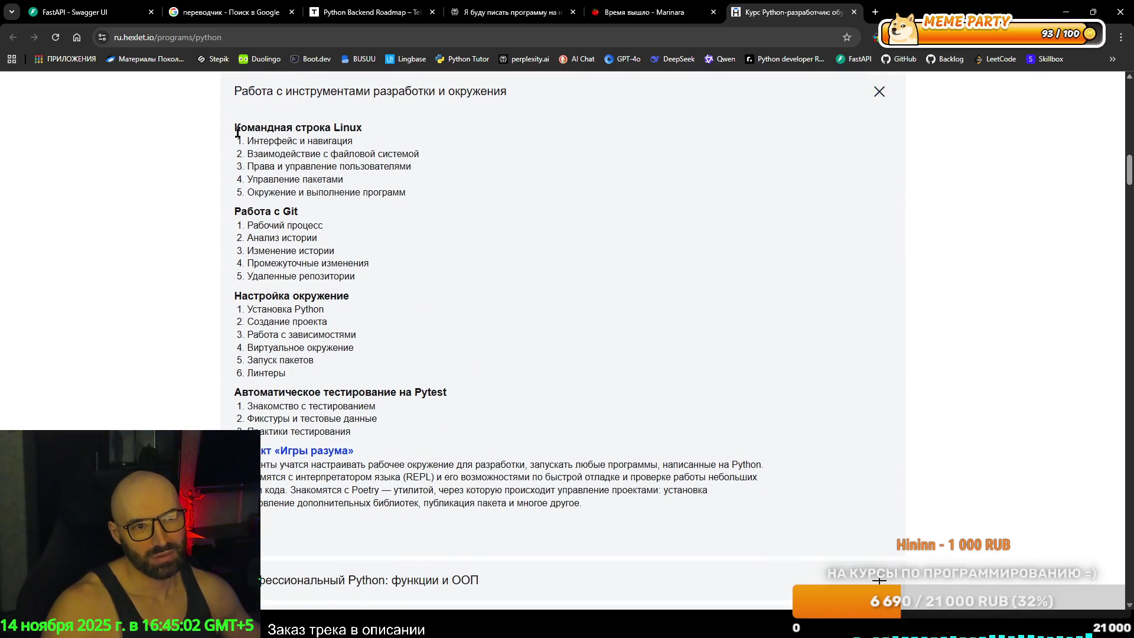
mouse_move(235, 124)
left_mouse_down()
mouse_move(440, 192)
mouse_move(450, 373)
left_mouse_up()
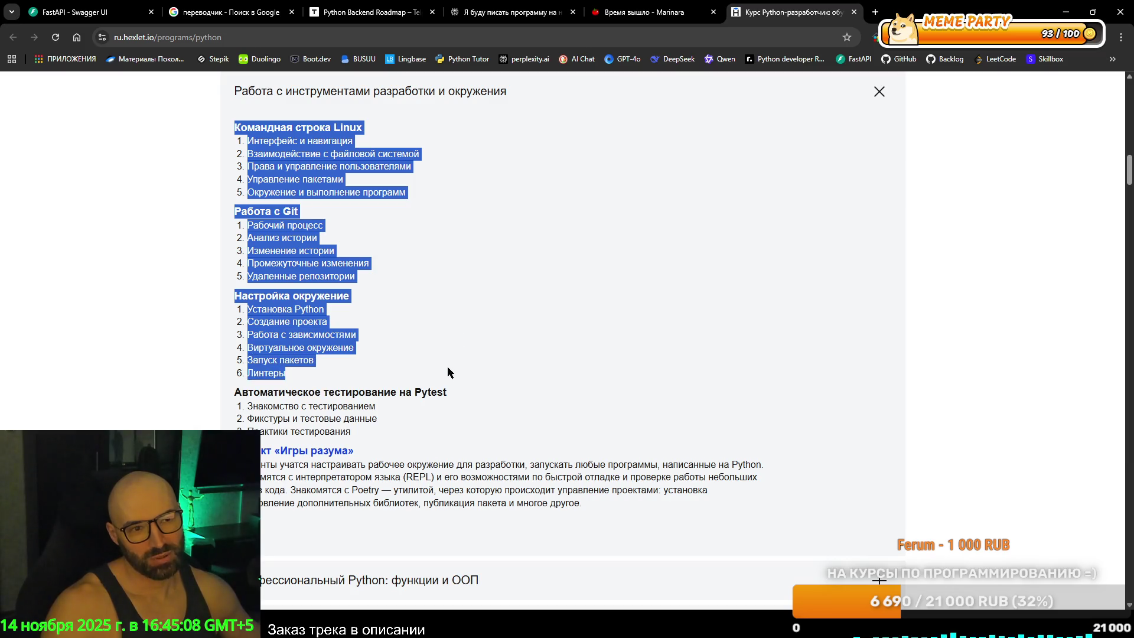
Highlight the Настройка окружения and Pytest topic blocks to read them.
mouse_move(222, 298)
left_mouse_down()
mouse_move(250, 306)
mouse_move(354, 390)
mouse_move(357, 377)
mouse_move(317, 372)
mouse_move(228, 298)
mouse_move(352, 335)
mouse_move(317, 373)
mouse_move(233, 294)
left_mouse_up()
left_click(301, 373)
left_click(277, 305)
left_click(318, 372)
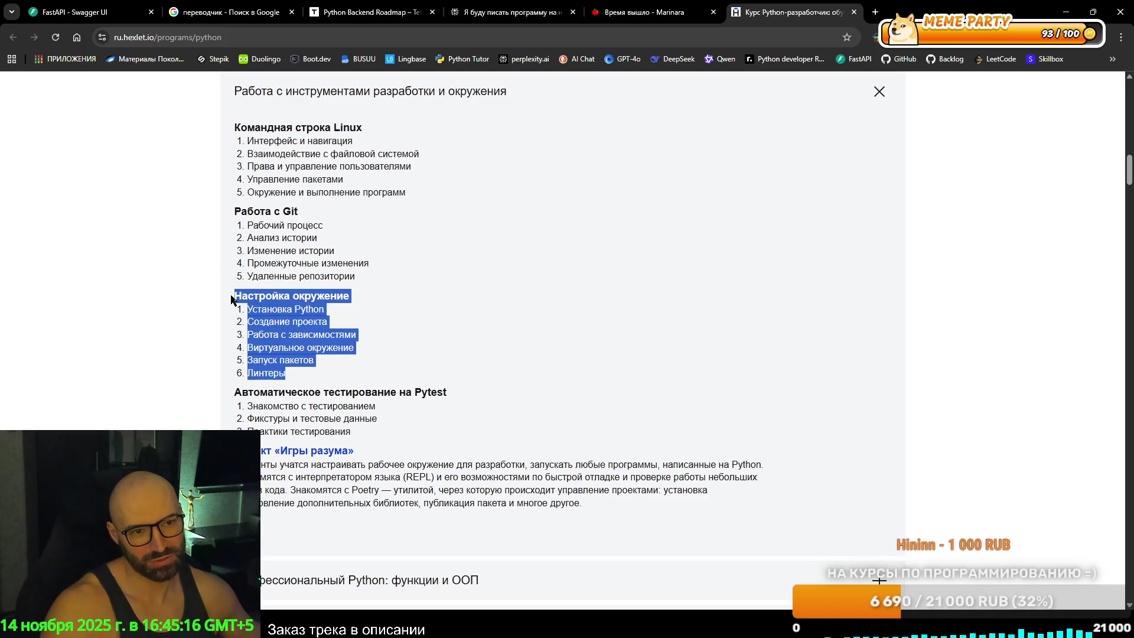
left_click(406, 297)
mouse_move(235, 388)
left_mouse_down()
mouse_move(354, 450)
mouse_move(430, 425)
left_mouse_up()
left_click(703, 419)
scroll(703, 419, "down", 3)
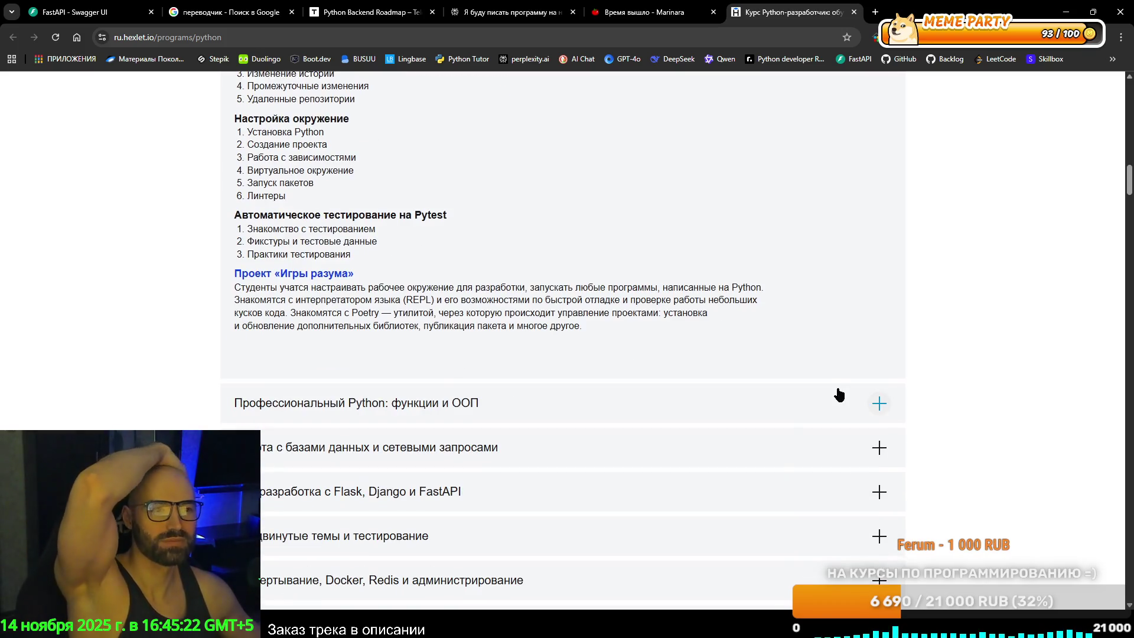
Read the Функции, ООП and Абстракция topics of 'Профессиональный Python', then expand the databases module.
left_click(880, 407)
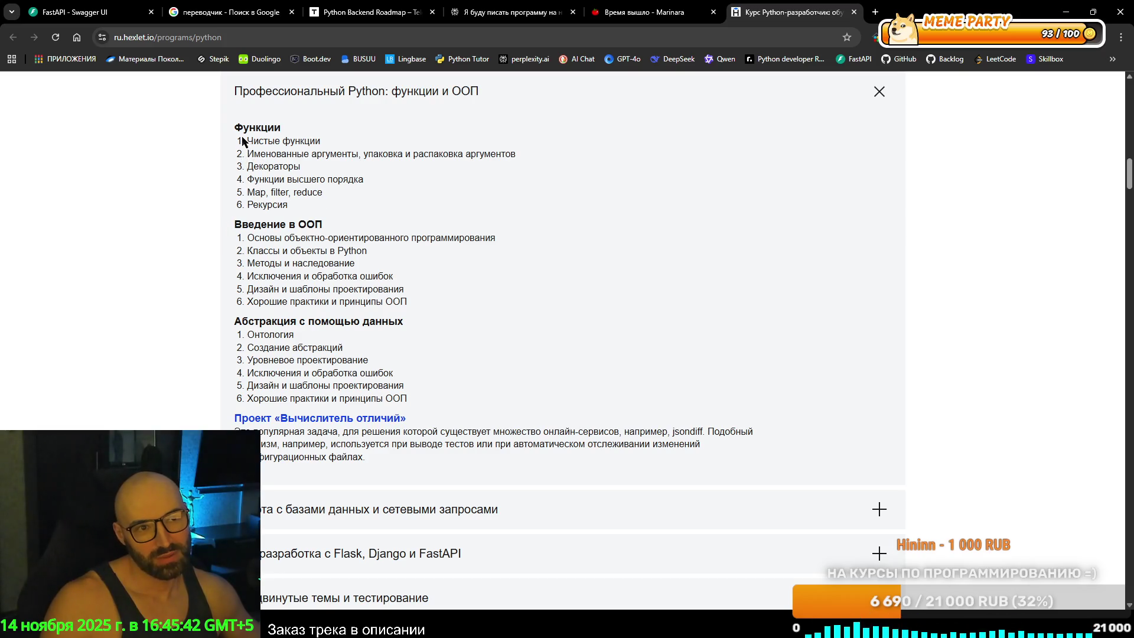
mouse_move(236, 127)
left_mouse_down()
mouse_move(342, 176)
mouse_move(446, 155)
mouse_move(465, 175)
mouse_move(483, 164)
mouse_move(473, 204)
left_mouse_up()
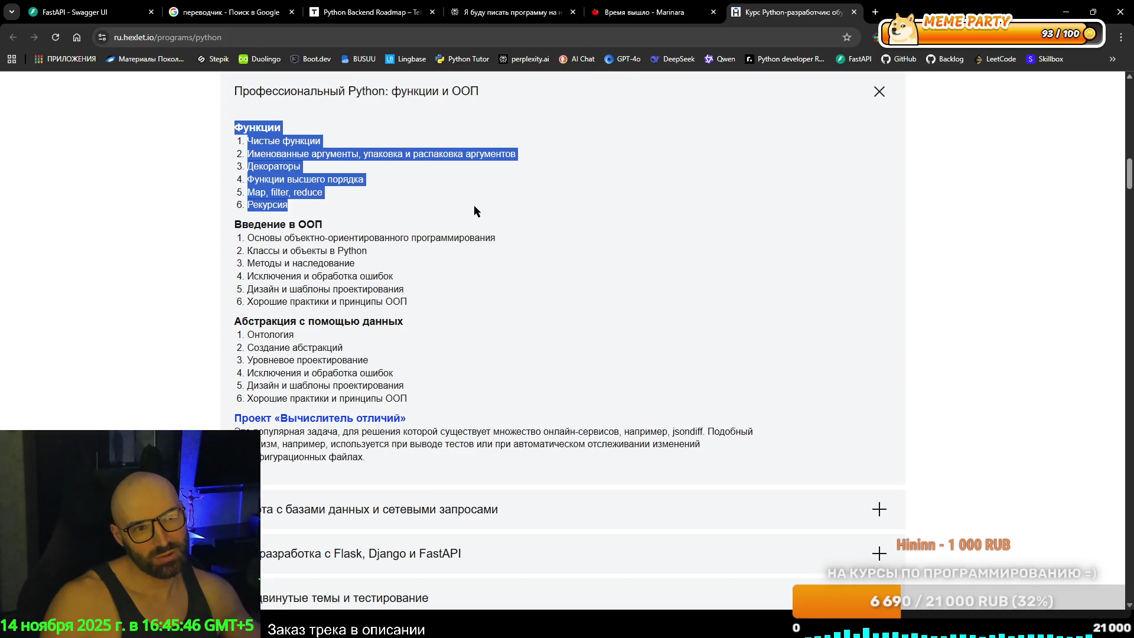
mouse_move(235, 224)
left_mouse_down()
mouse_move(446, 285)
mouse_move(461, 305)
left_mouse_up()
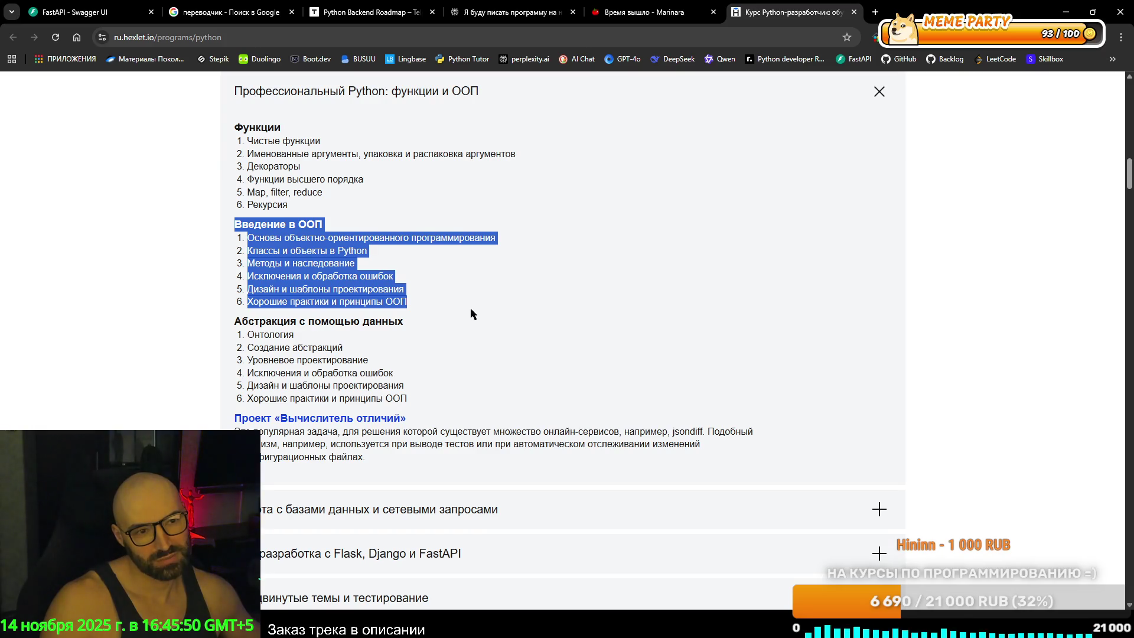
left_click_drag(234, 321, 460, 396)
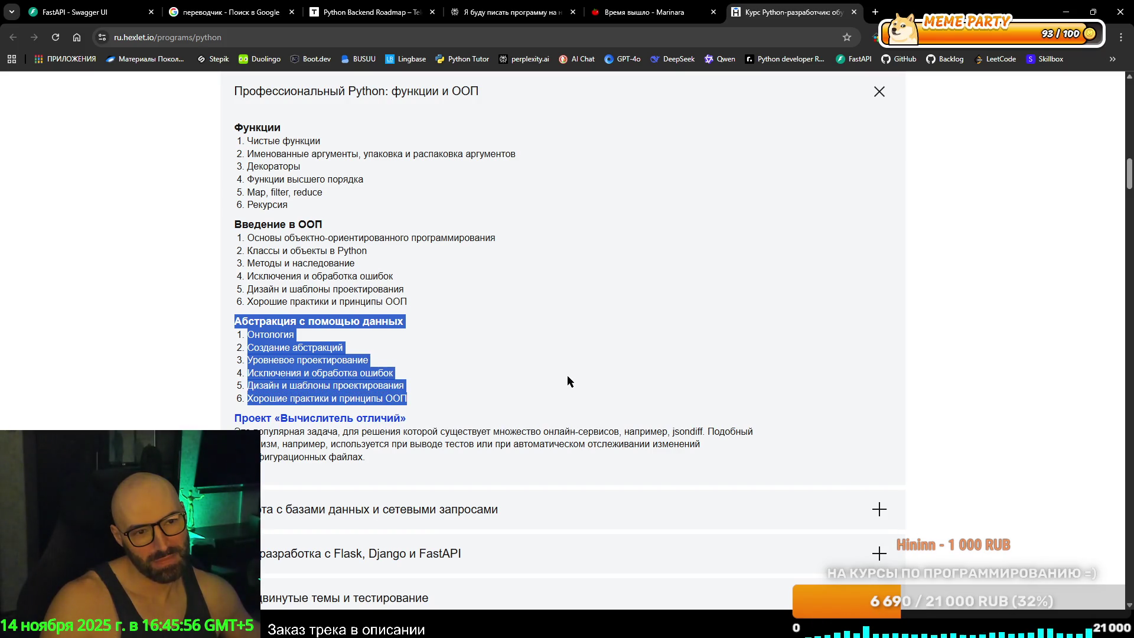
scroll(567, 381, "down", 3)
left_click(880, 329)
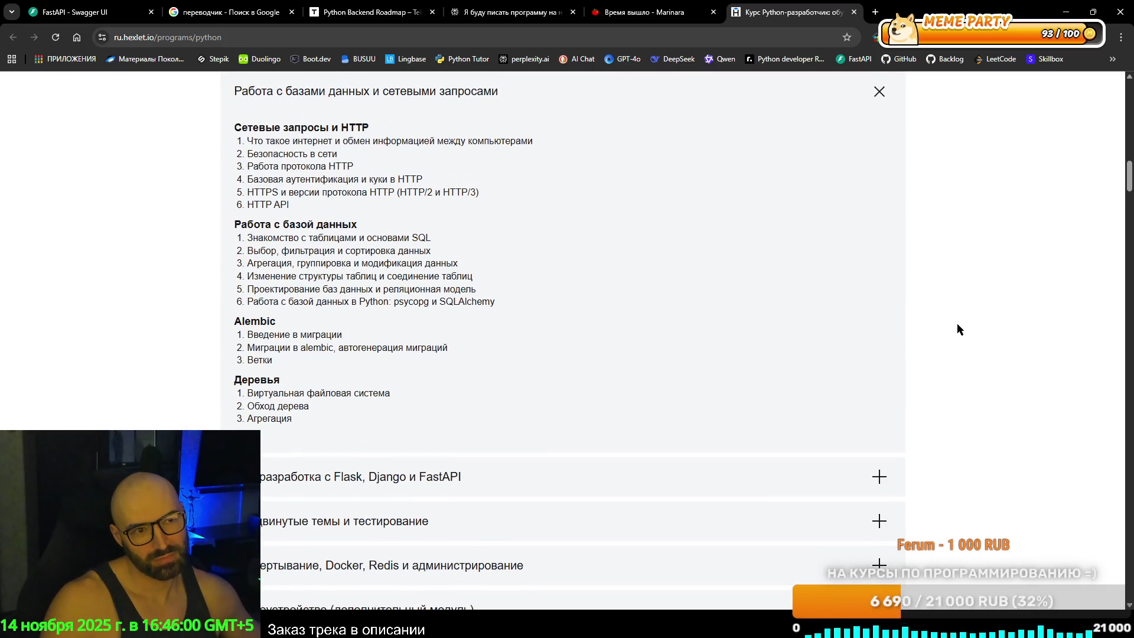
Expand the Профессиональный Python: функции и ООП module again.
left_click_drag(236, 122, 418, 192)
scroll(612, 271, "up", 6)
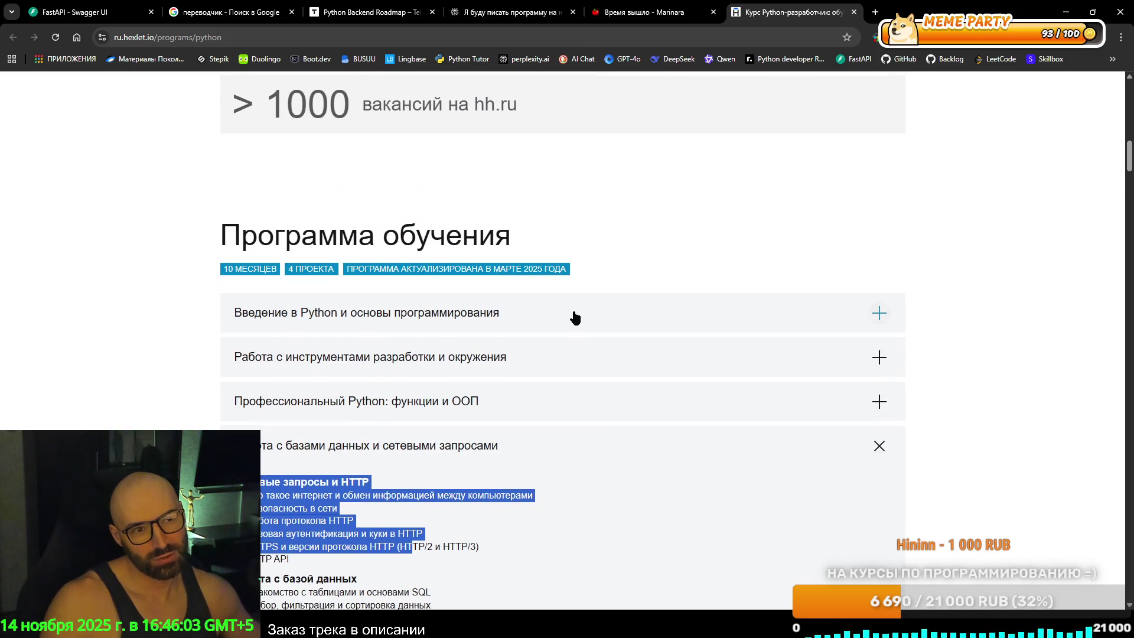
left_click(585, 407)
scroll(608, 273, "up", 6)
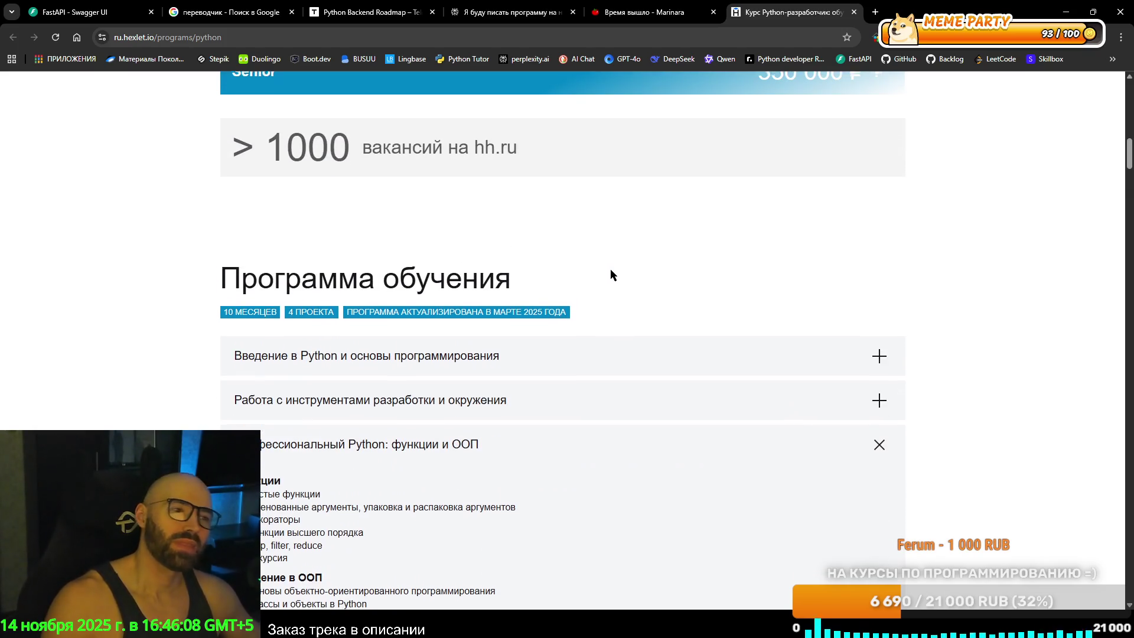
scroll(611, 275, "down", 5)
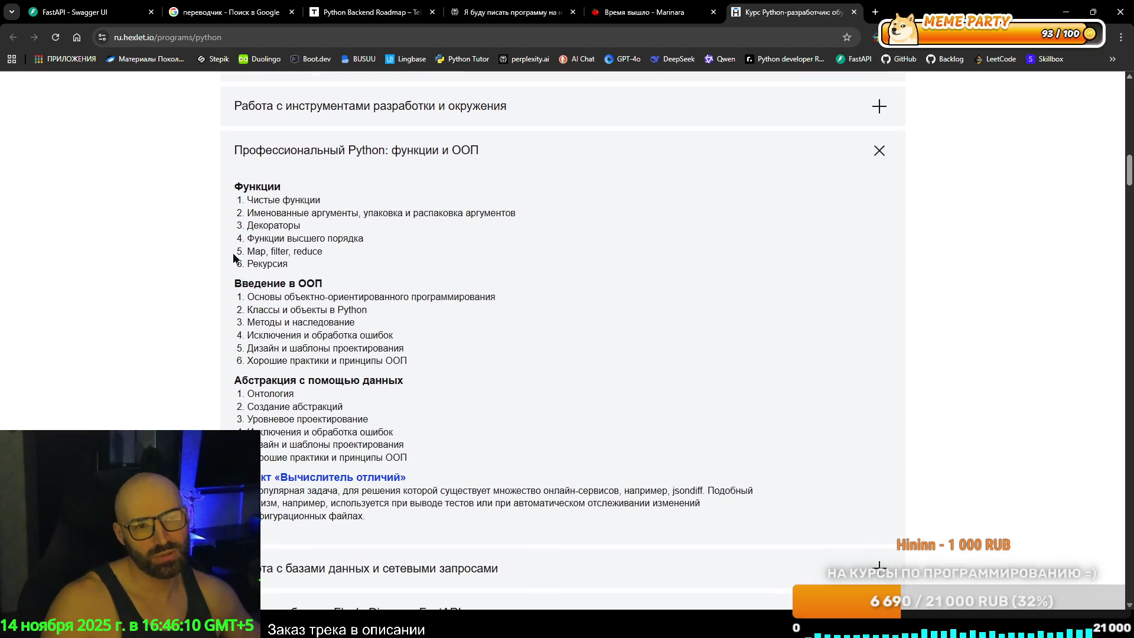
Highlight the Функции topics, including Декораторы through Рекурсия.
mouse_move(243, 186)
left_mouse_down()
mouse_move(303, 226)
mouse_move(338, 275)
mouse_move(325, 258)
left_mouse_up()
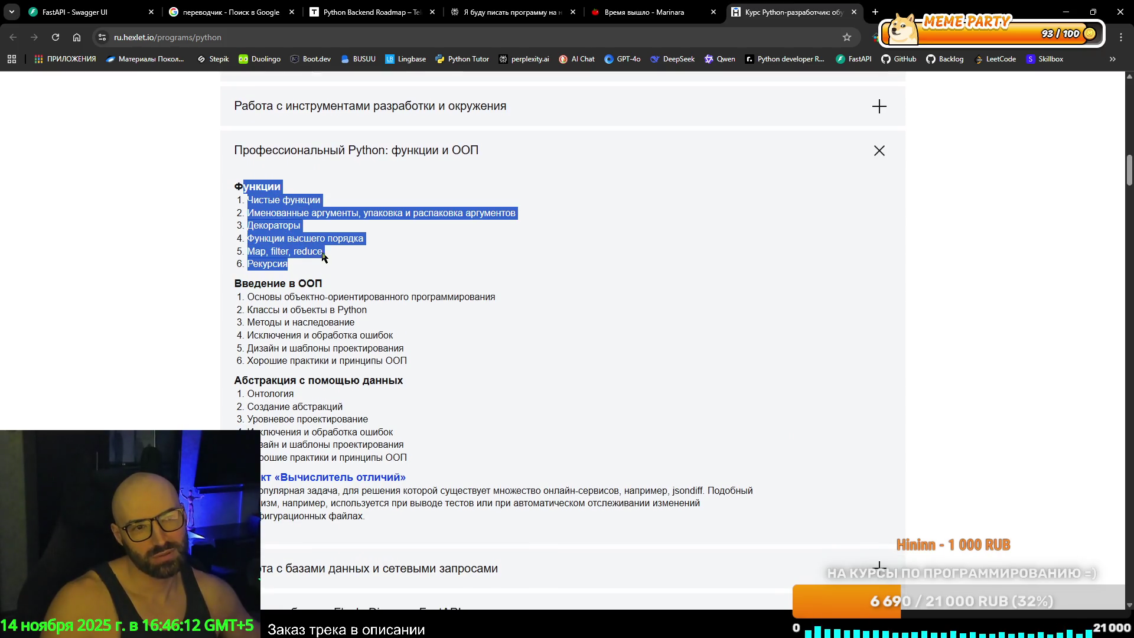
left_click(258, 225)
double_click(248, 224)
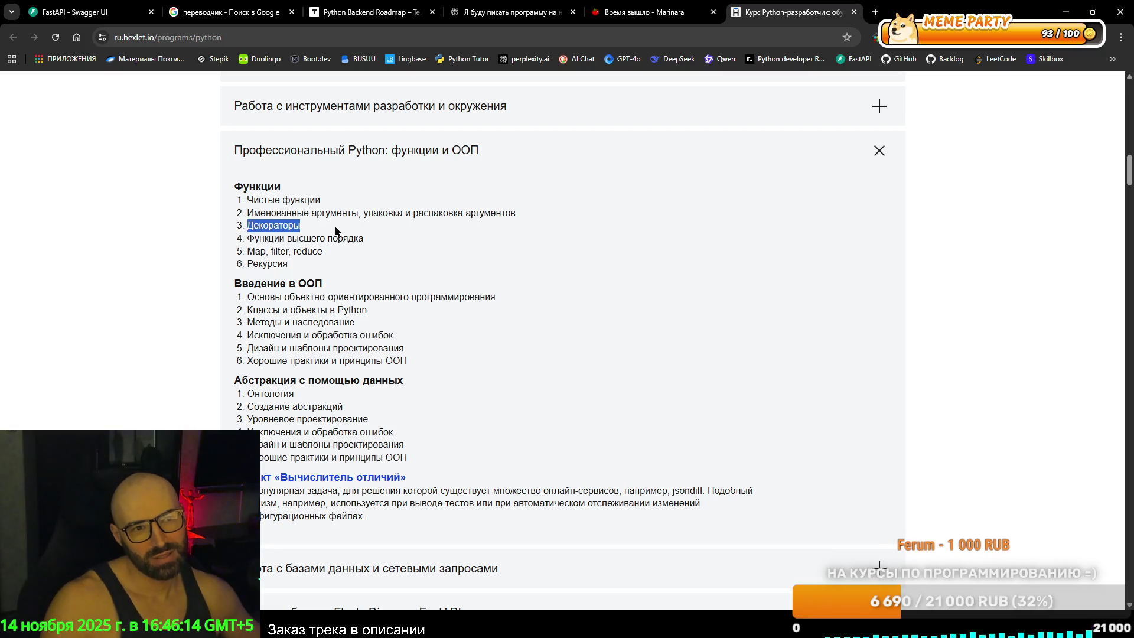
left_click_drag(338, 236, 336, 266)
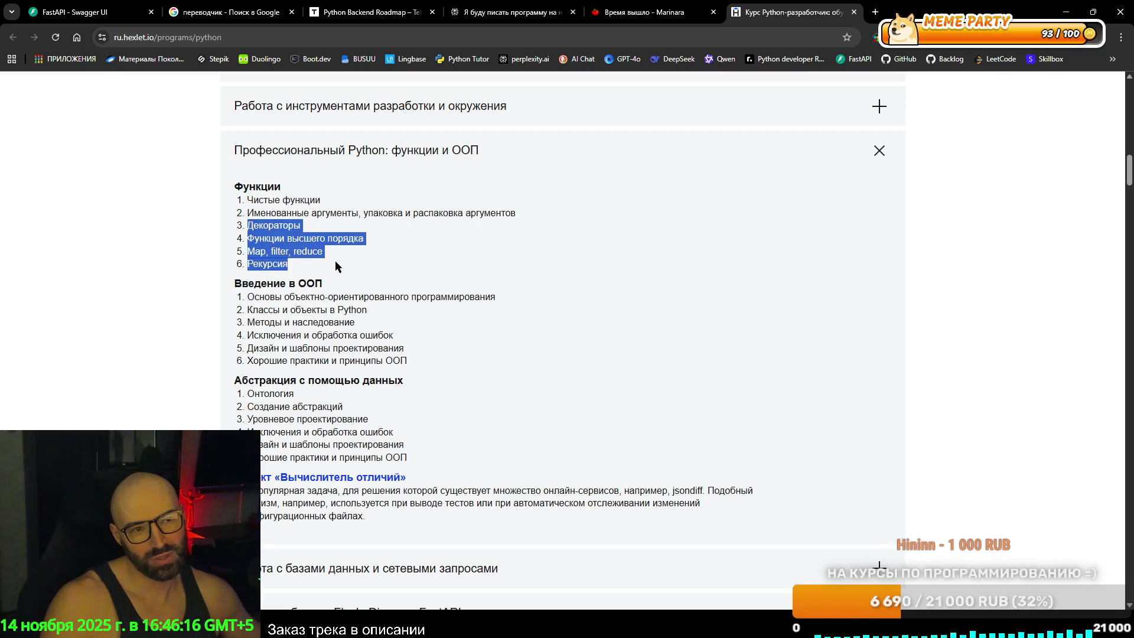
left_click(336, 254)
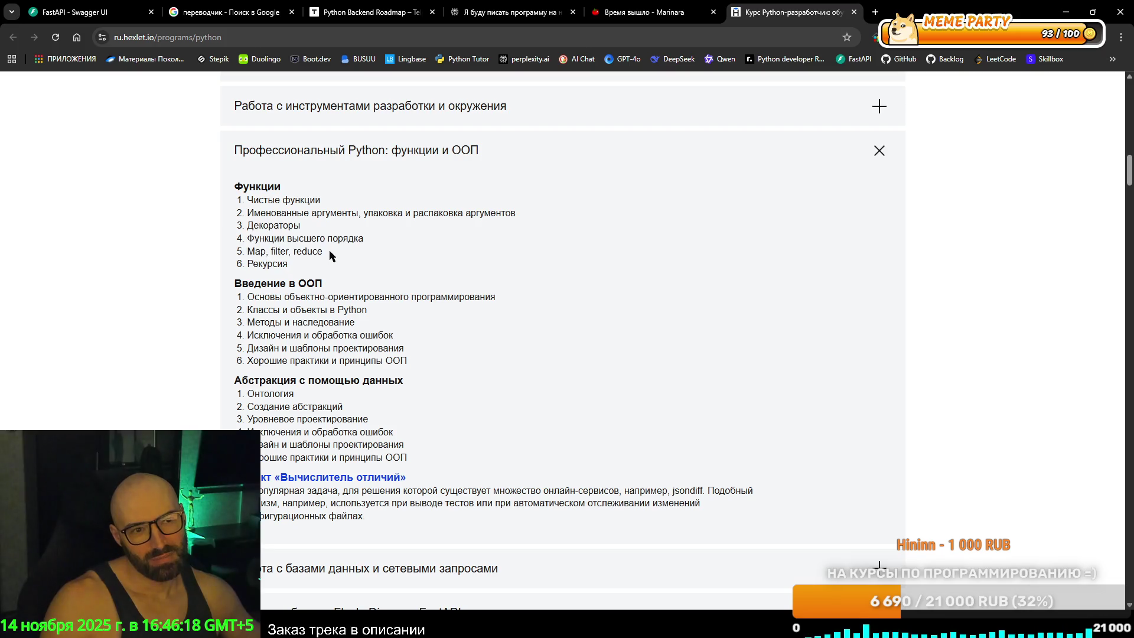
Highlight Функции topics 1–5 up to Map, filter, reduce, then the Введение в ООП topics.
mouse_move(325, 251)
left_mouse_down()
mouse_move(251, 248)
mouse_move(246, 198)
left_mouse_up()
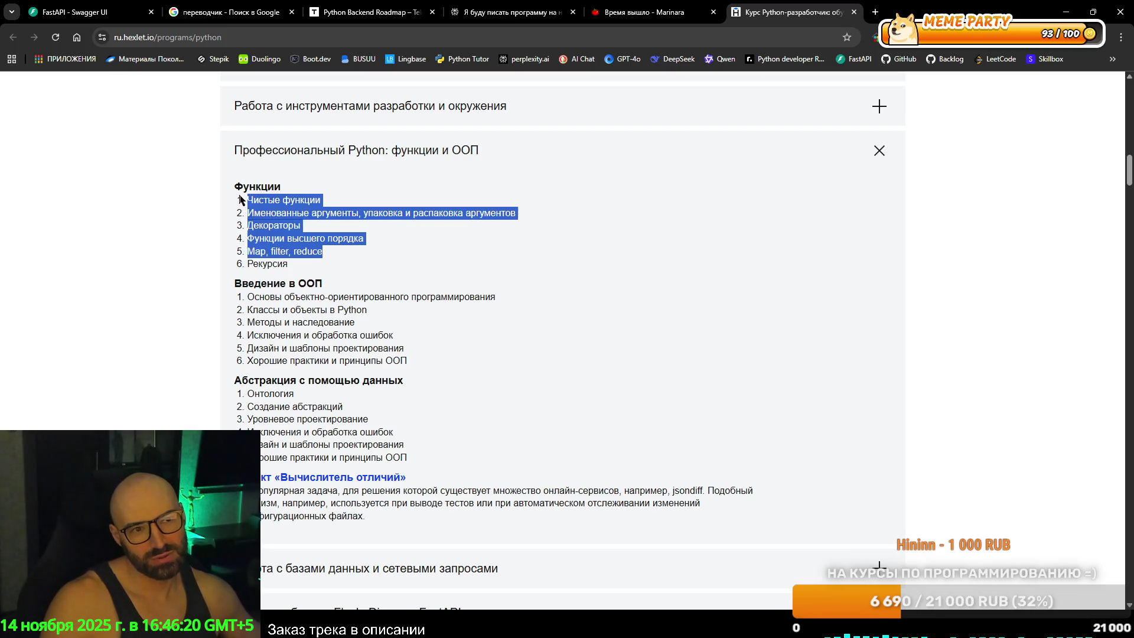
left_click(324, 251)
mouse_move(324, 251)
left_mouse_down()
mouse_move(288, 238)
mouse_move(236, 188)
left_mouse_up()
left_click(260, 199)
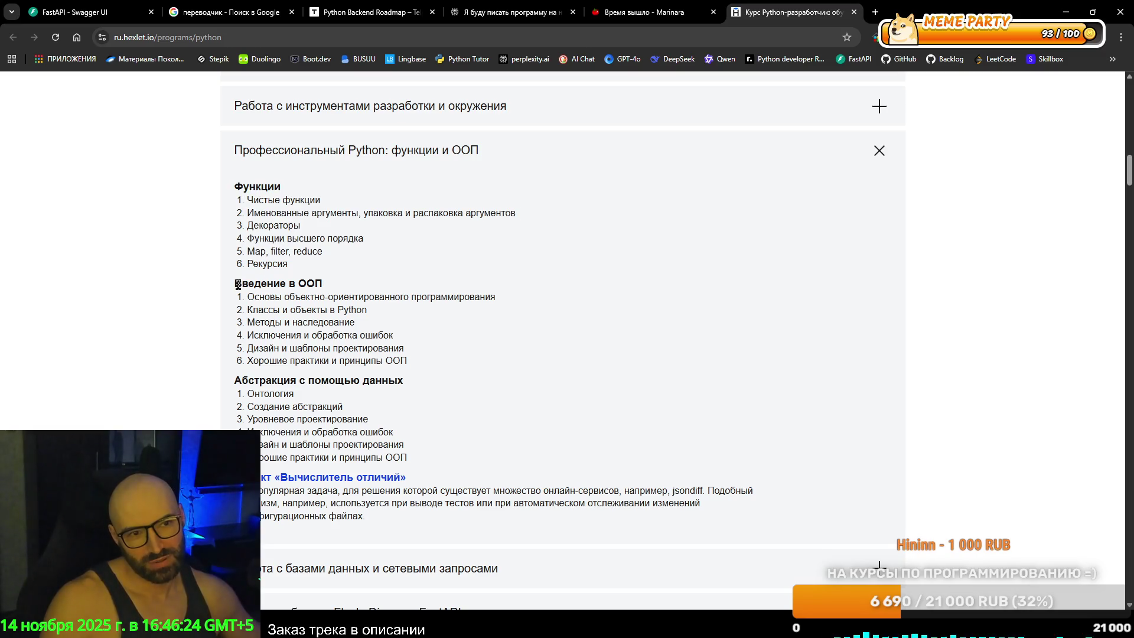
mouse_move(236, 282)
left_mouse_down()
mouse_move(493, 365)
mouse_move(497, 457)
left_mouse_up()
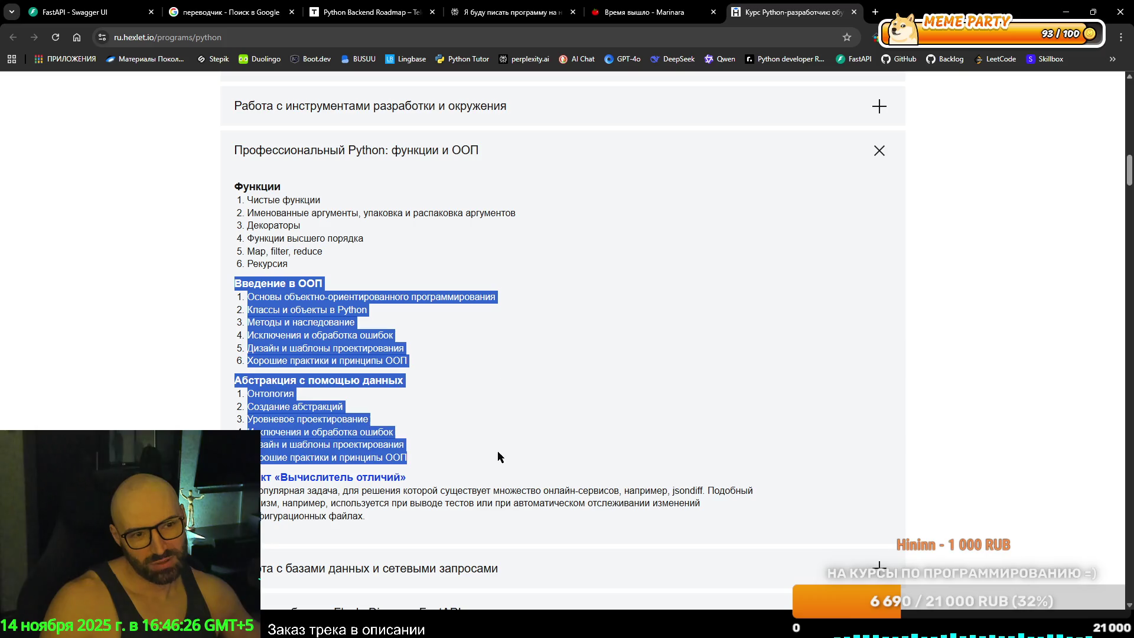
scroll(567, 438, "down", 4)
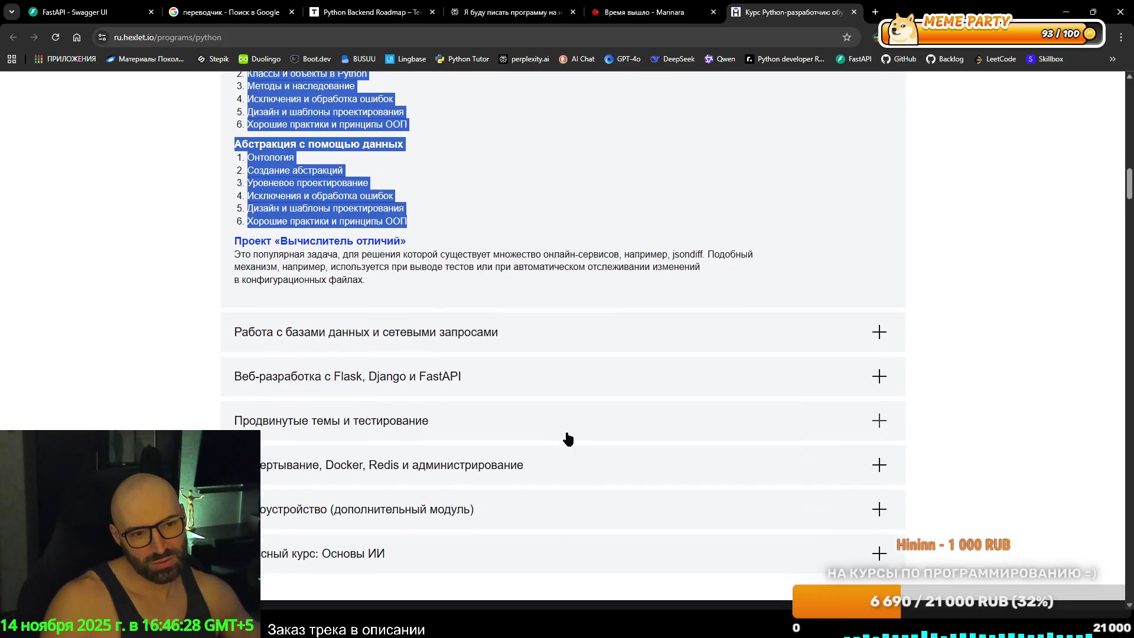
Expand the databases and network requests module and select its topic lists.
left_click(343, 310)
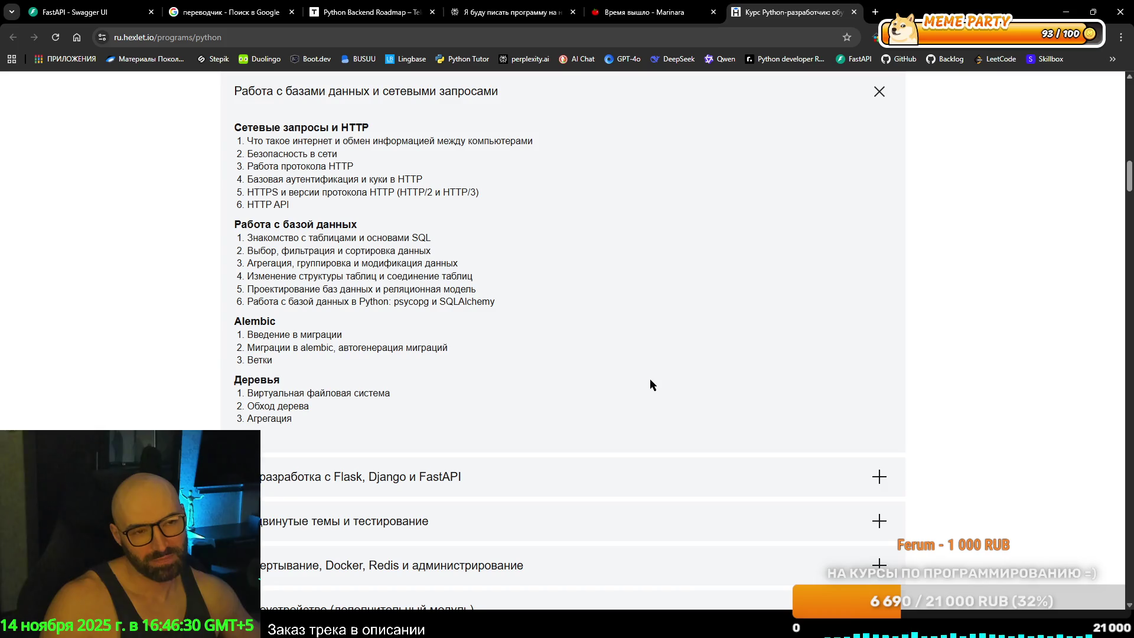
mouse_move(227, 129)
left_mouse_down()
mouse_move(558, 208)
mouse_move(611, 430)
left_mouse_up()
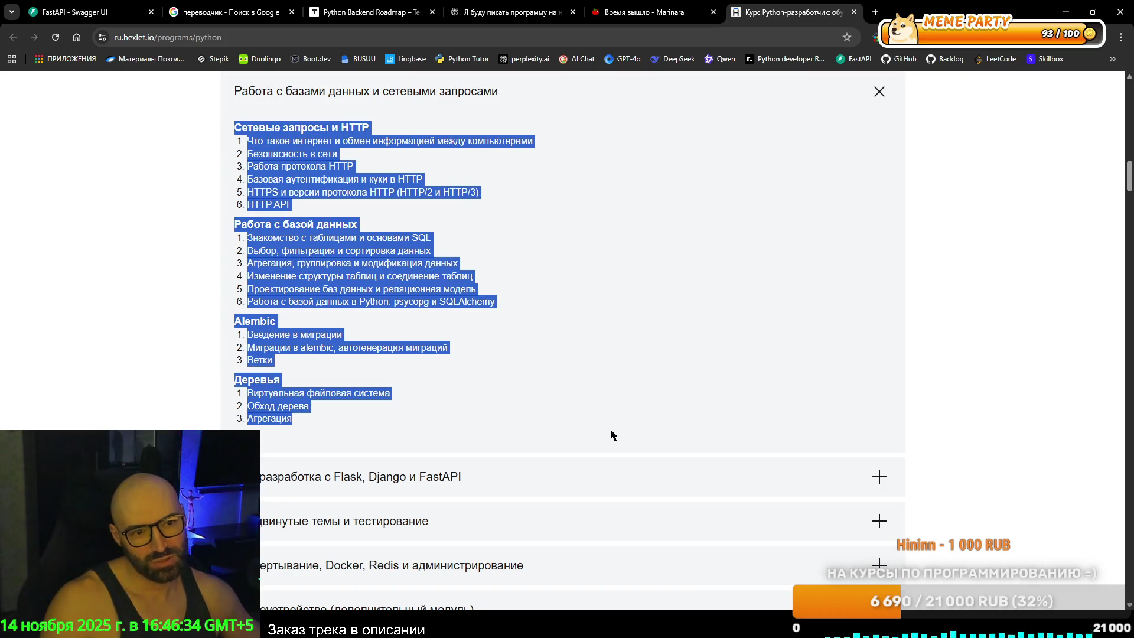
scroll(611, 430, "down", 3)
Expand the Flask, Django and FastAPI module and highlight its lessons.
left_click(392, 309)
scroll(522, 337, "up", 2)
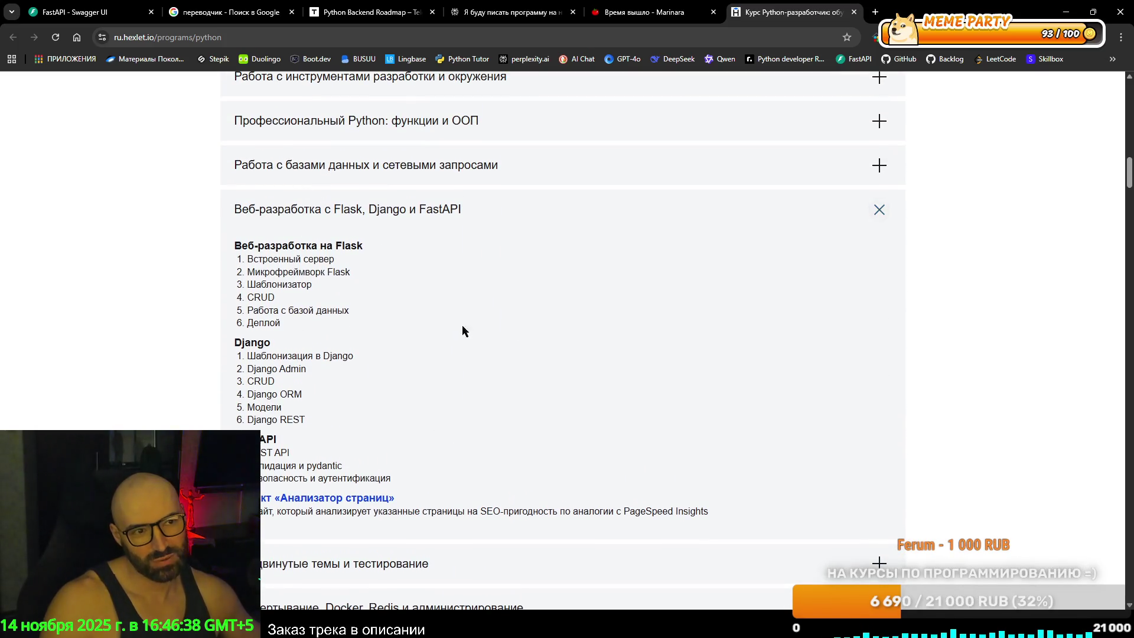
mouse_move(724, 514)
left_mouse_down()
mouse_move(445, 400)
mouse_move(219, 222)
left_mouse_up()
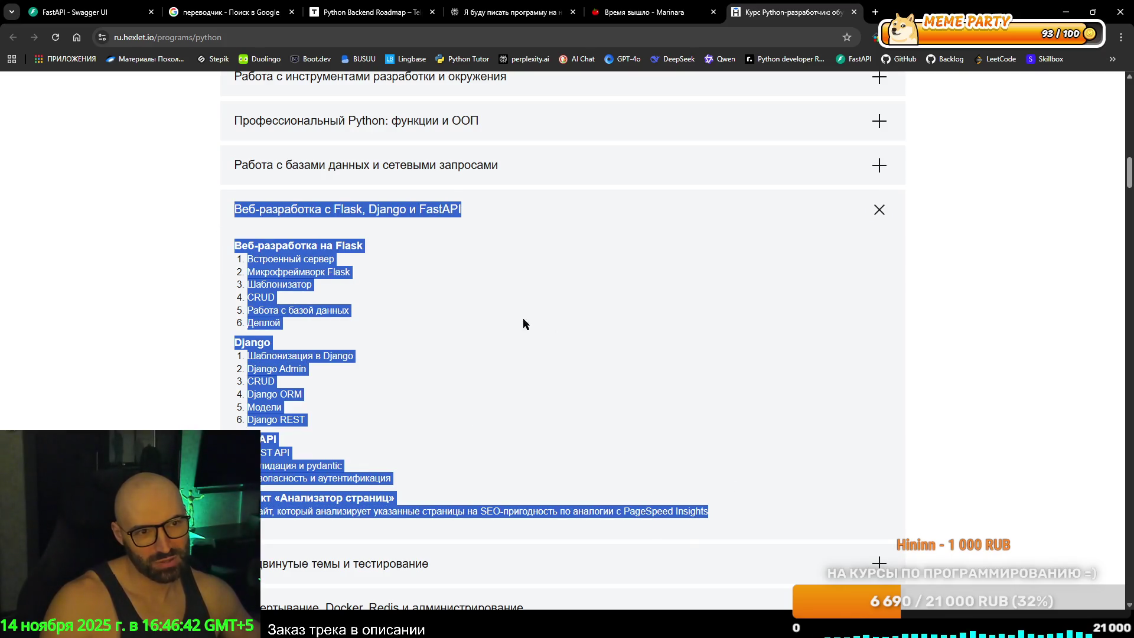
scroll(442, 317, "up", 2)
Expand Профессиональный Python: функции и ООП and select its ООП lesson text.
left_click(358, 242)
scroll(359, 285, "down", 3)
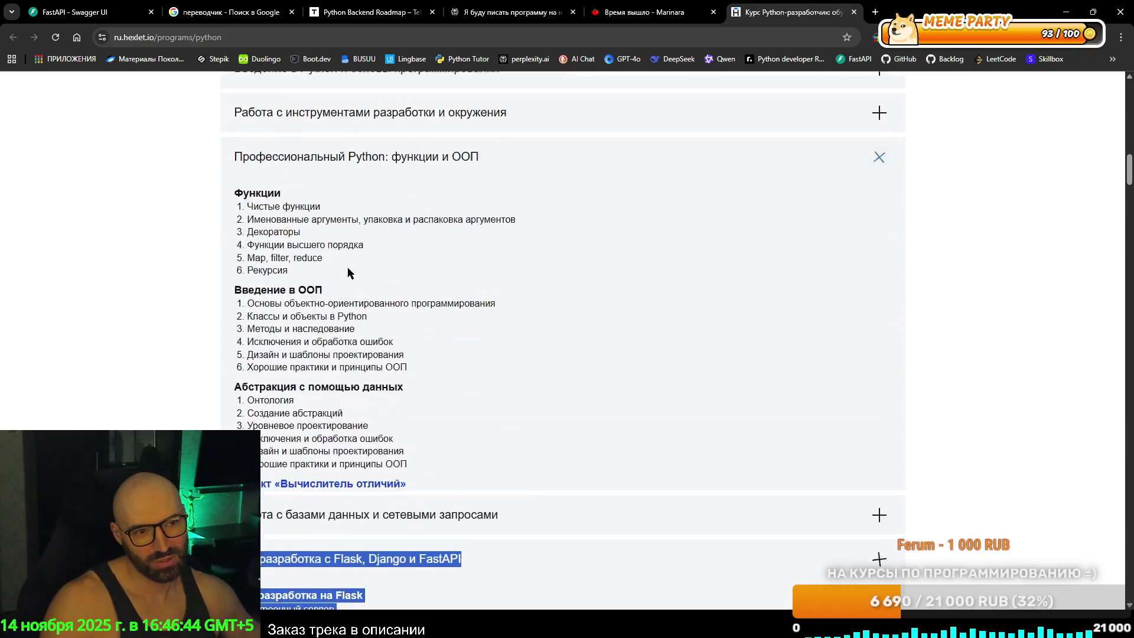
left_click_drag(233, 223, 430, 302)
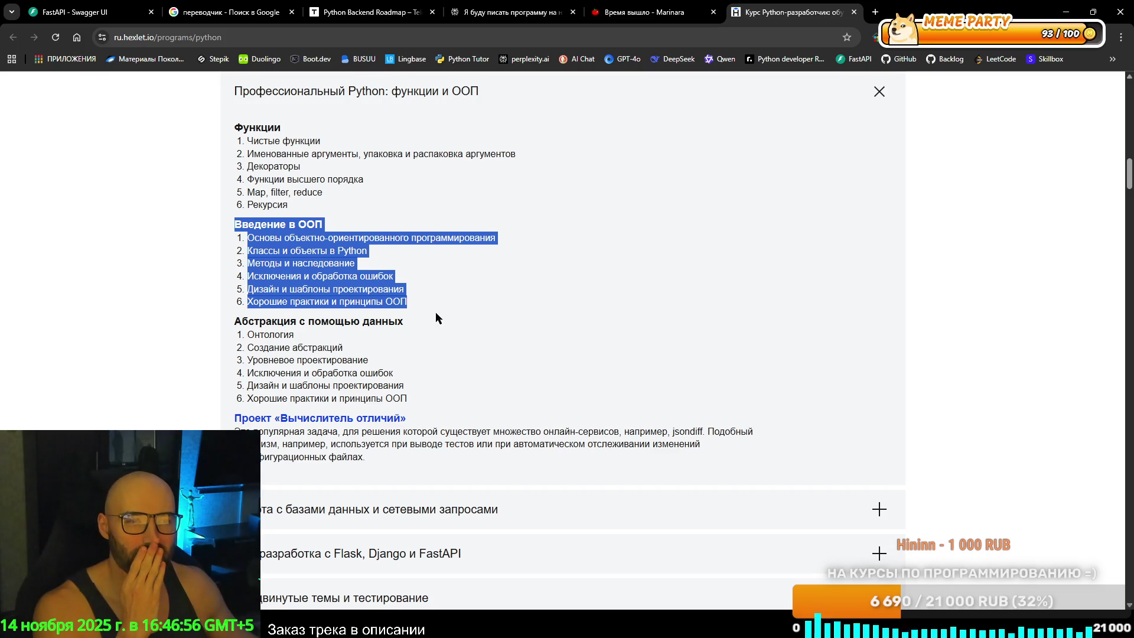
Expand Работа с базами данных и сетевыми запросами and highlight its HTTP and database lessons.
scroll(462, 331, "down", 2)
left_click(330, 391)
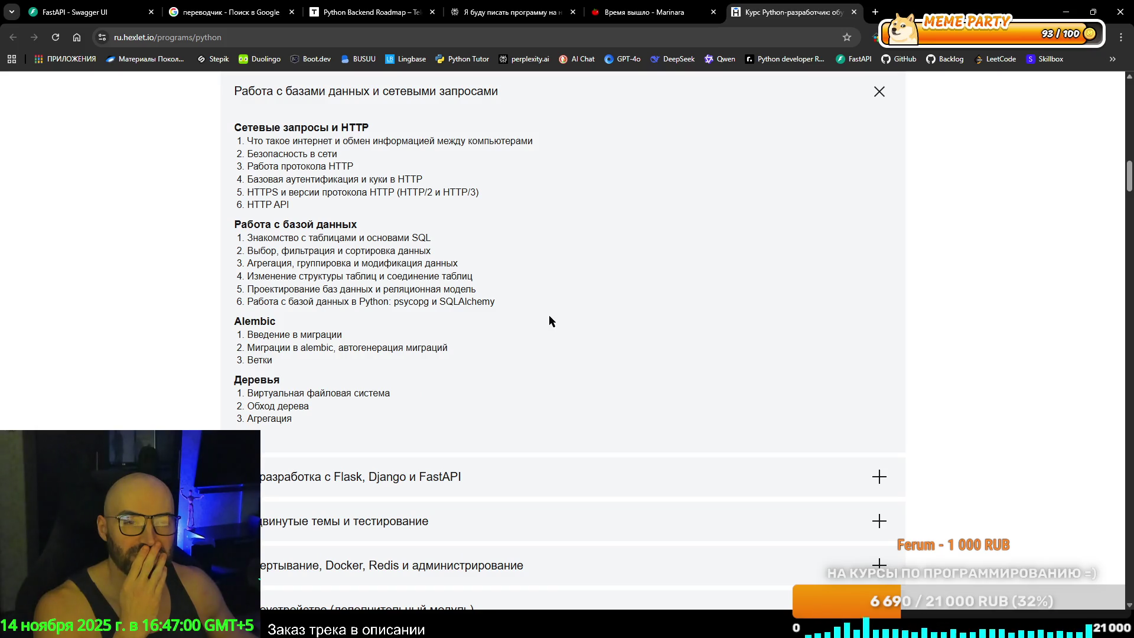
mouse_move(229, 126)
left_mouse_down()
mouse_move(466, 173)
mouse_move(489, 211)
mouse_move(497, 193)
mouse_move(505, 205)
mouse_move(514, 309)
left_mouse_up()
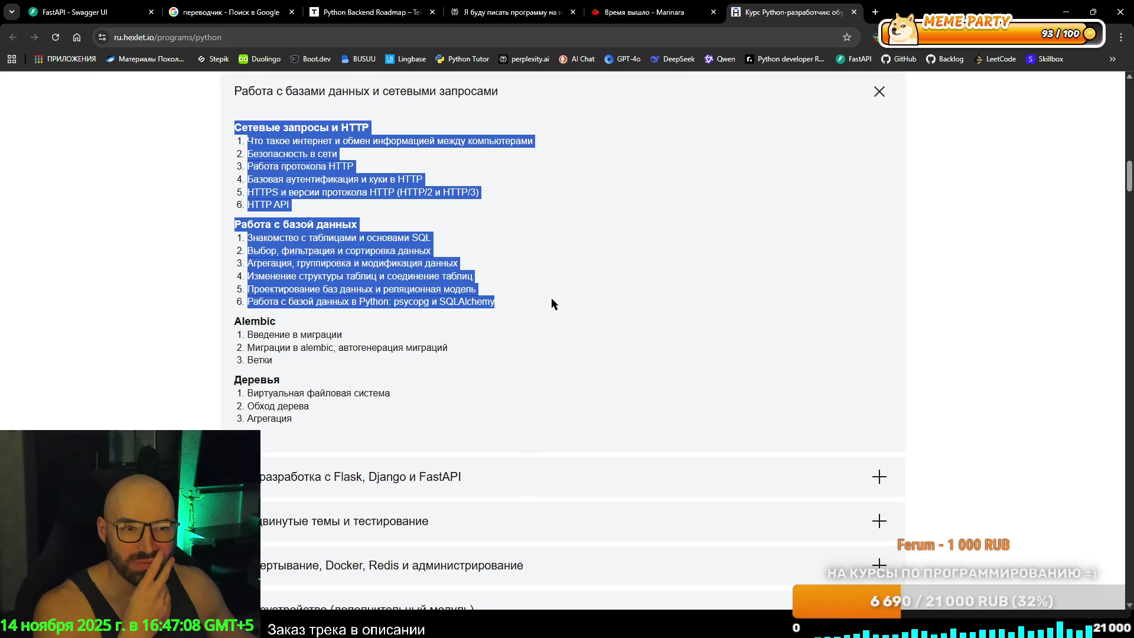
scroll(551, 297, "down", 3)
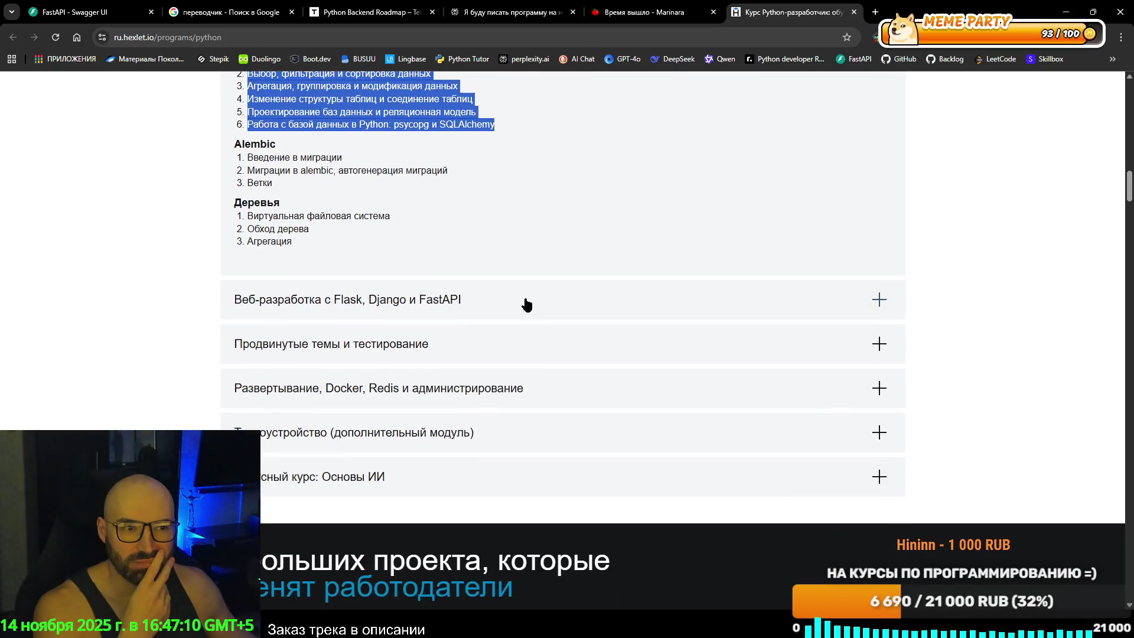
Expand the Flask/Django/FastAPI, Продвинутые темы, Развертывание and Трудоустройство modules in turn.
left_click(527, 303)
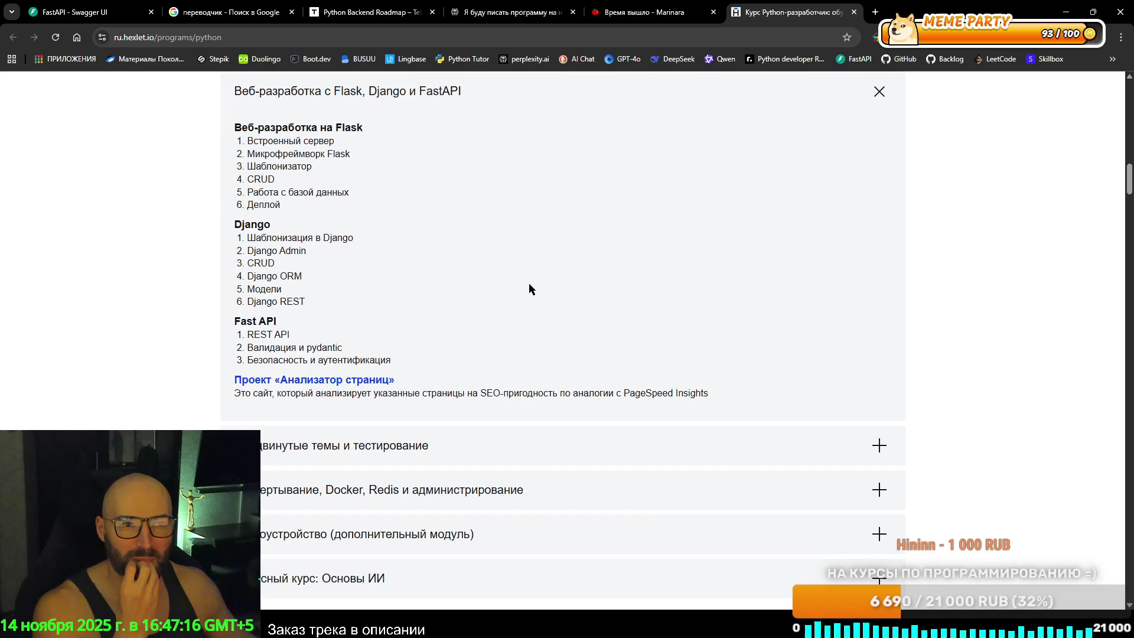
scroll(529, 282, "down", 2)
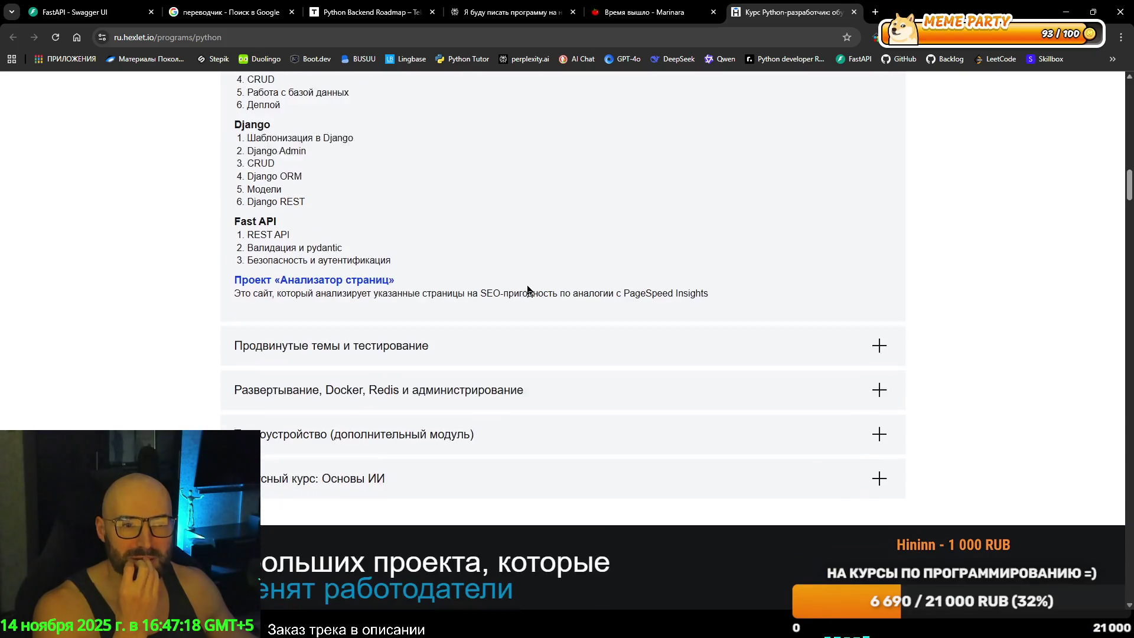
left_click(526, 300)
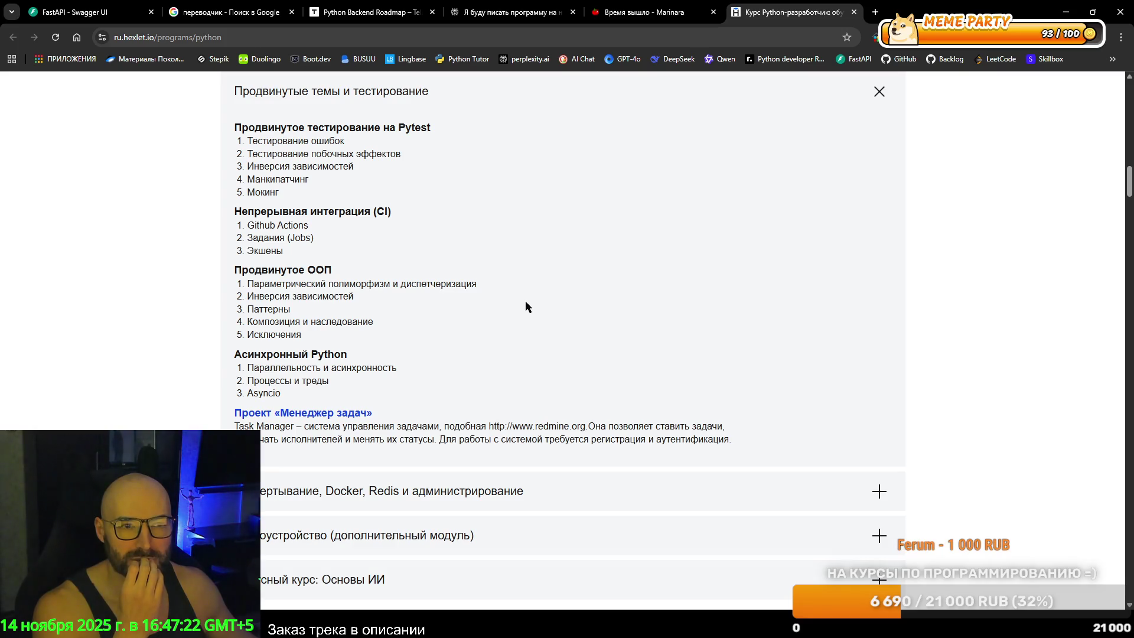
scroll(525, 306, "down", 2)
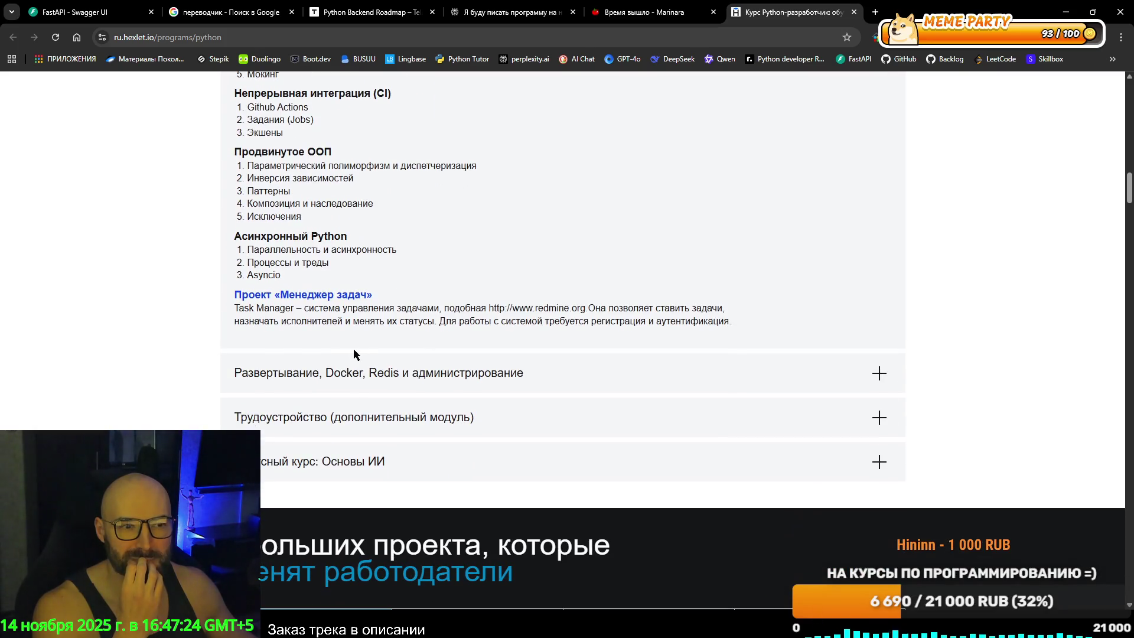
left_click(329, 377)
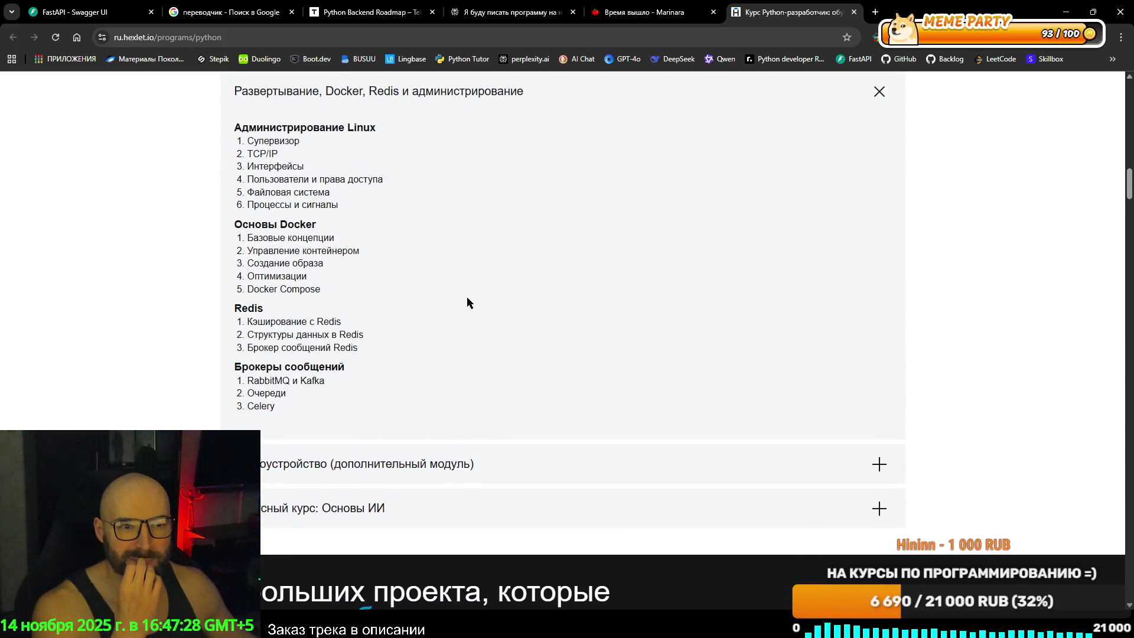
scroll(466, 302, "down", 3)
left_click(455, 286)
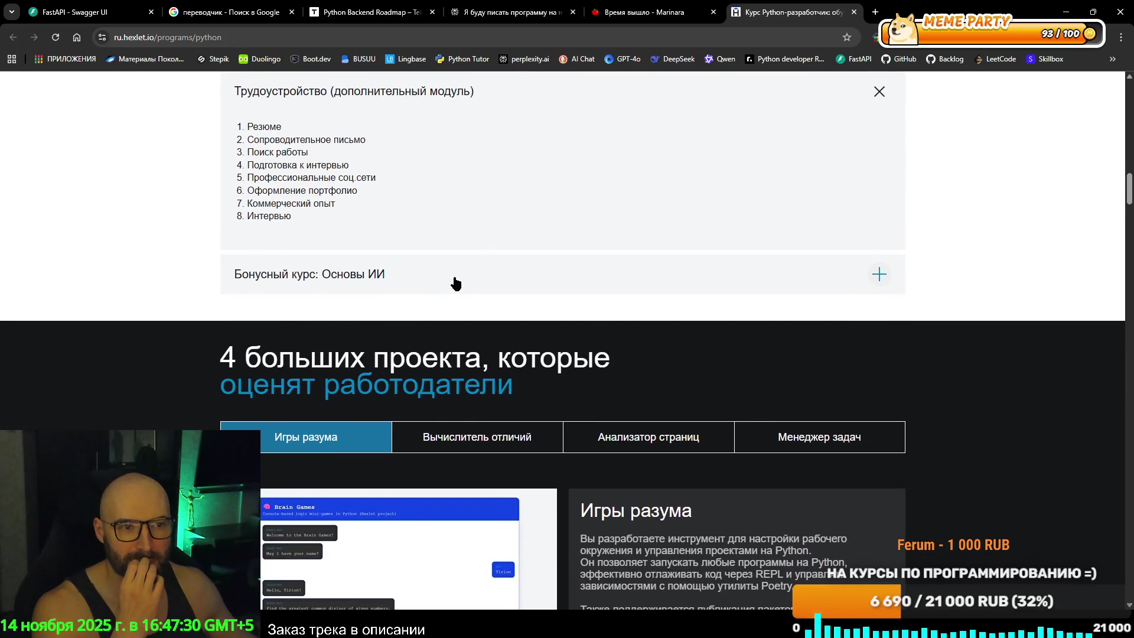
Expand the Бонусный курс: Основы ИИ module.
left_click(376, 278)
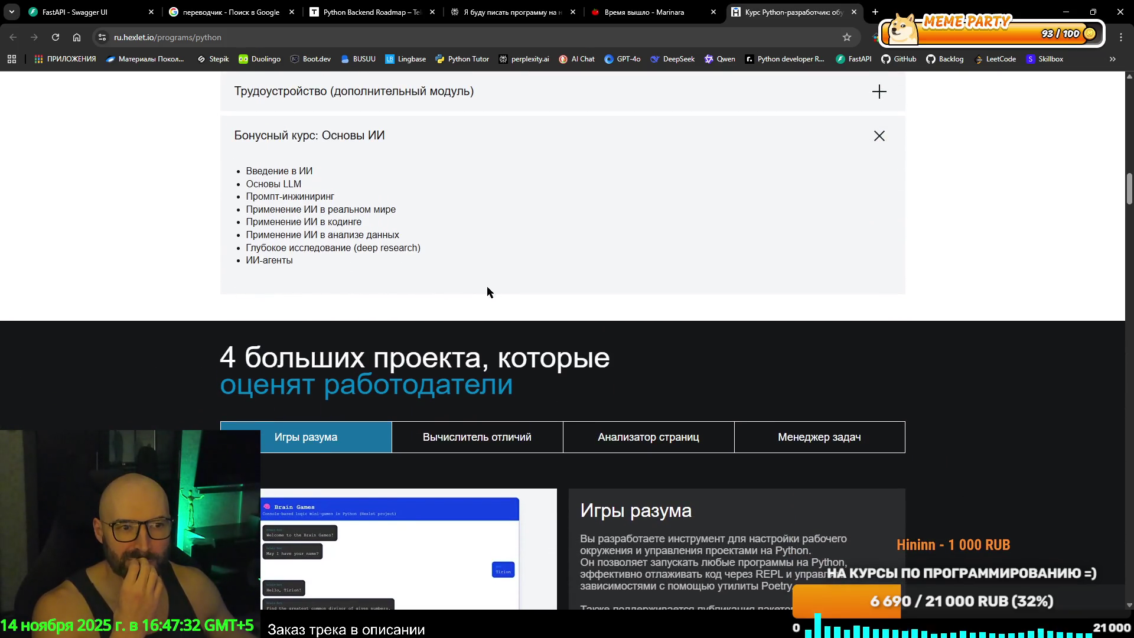
scroll(501, 288, "up", 20)
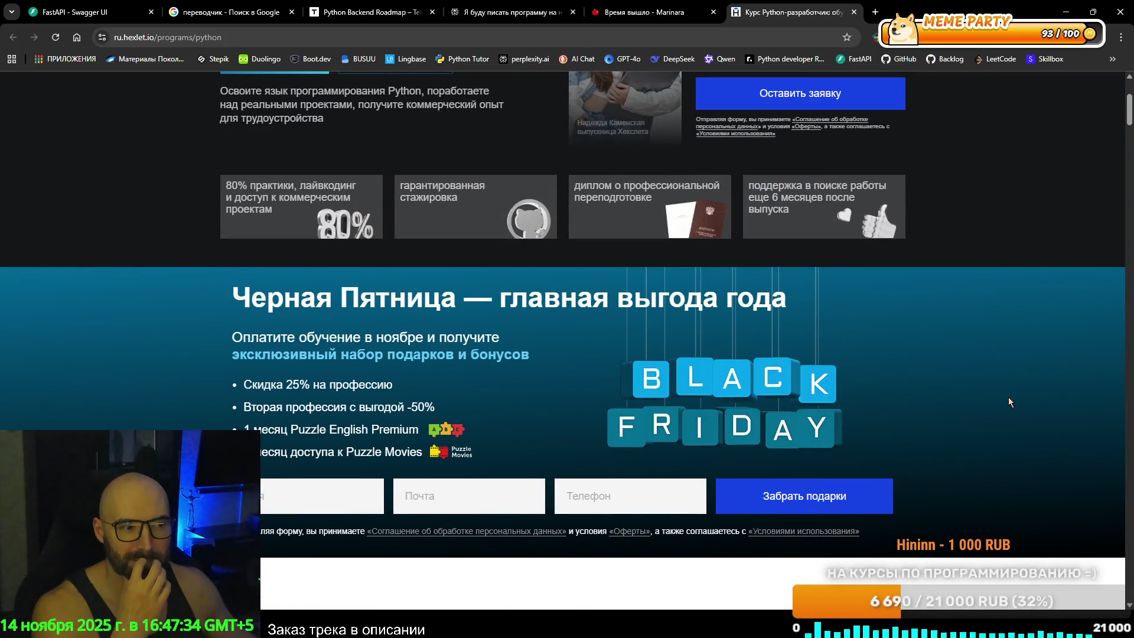
scroll(1008, 402, "up", 4)
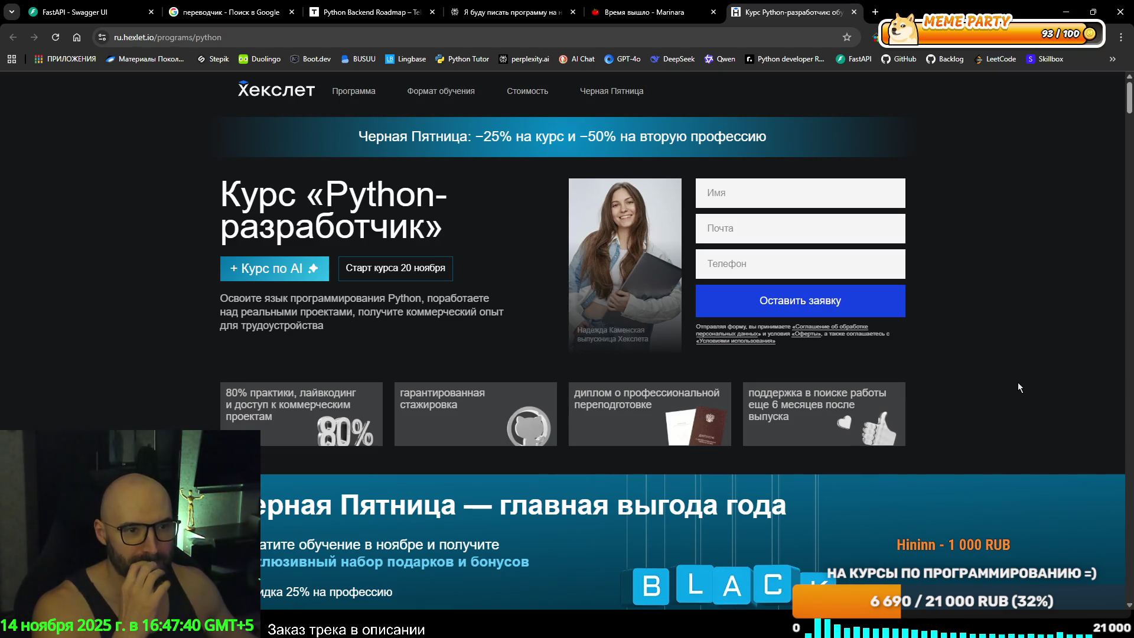
Jump to the Программа обучения section from the header and return to the page top.
scroll(1063, 370, "down", 4)
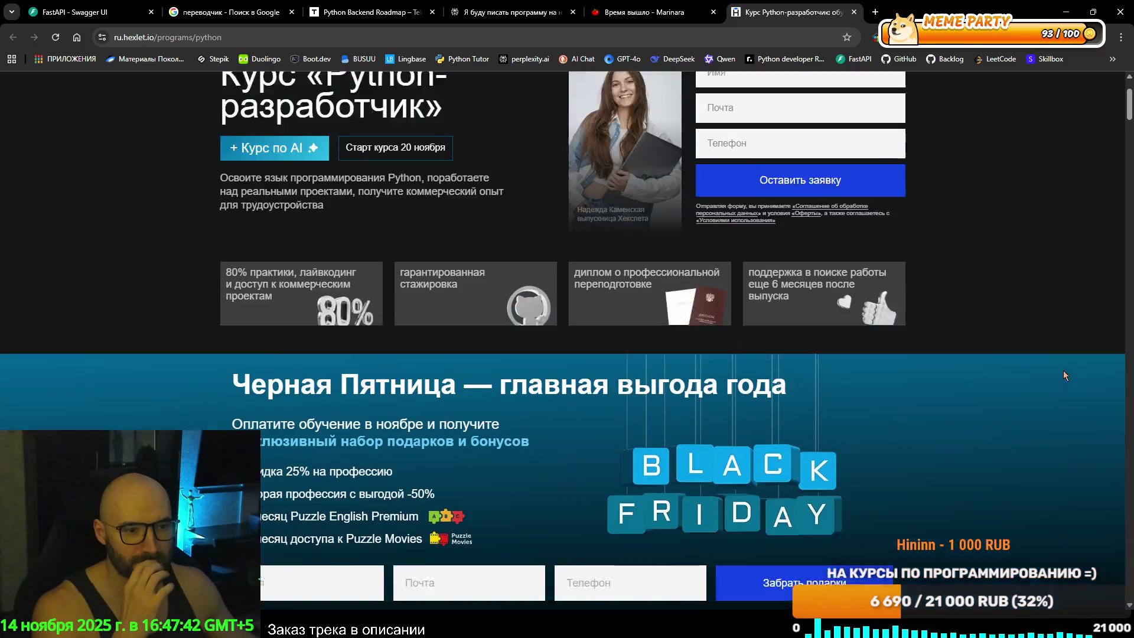
scroll(1066, 369, "down", 5)
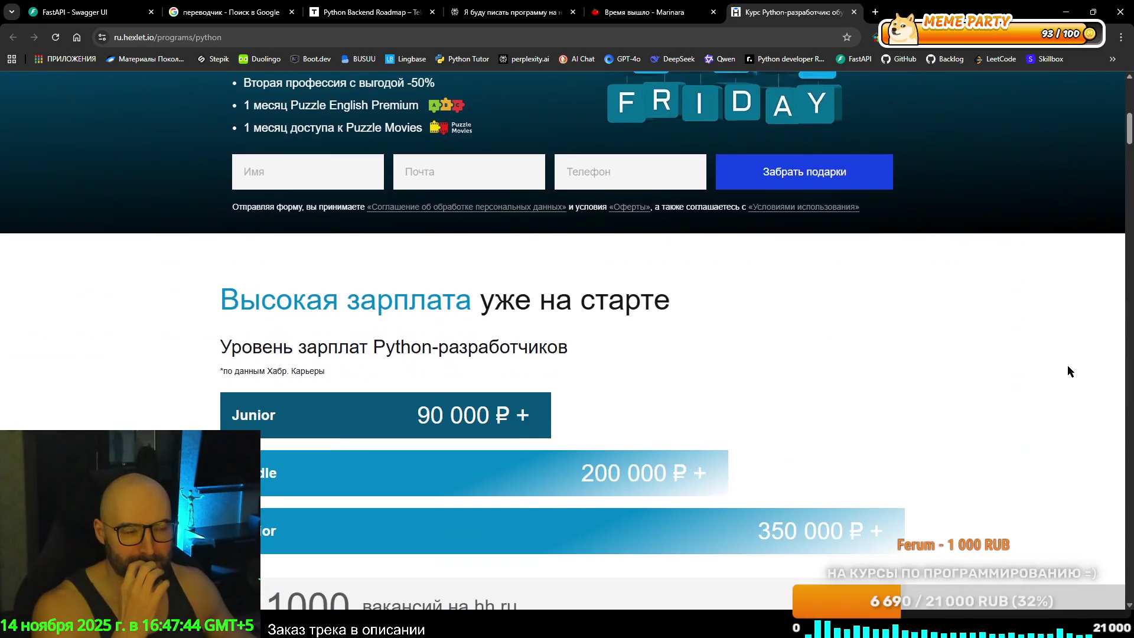
scroll(1069, 365, "up", 9)
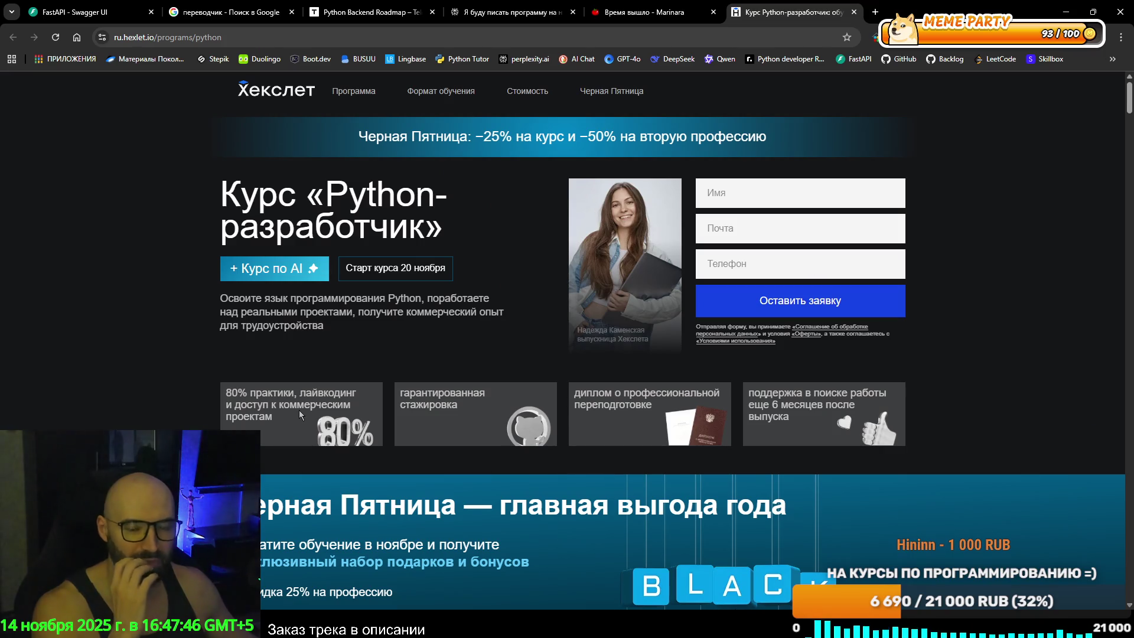
left_click(360, 91)
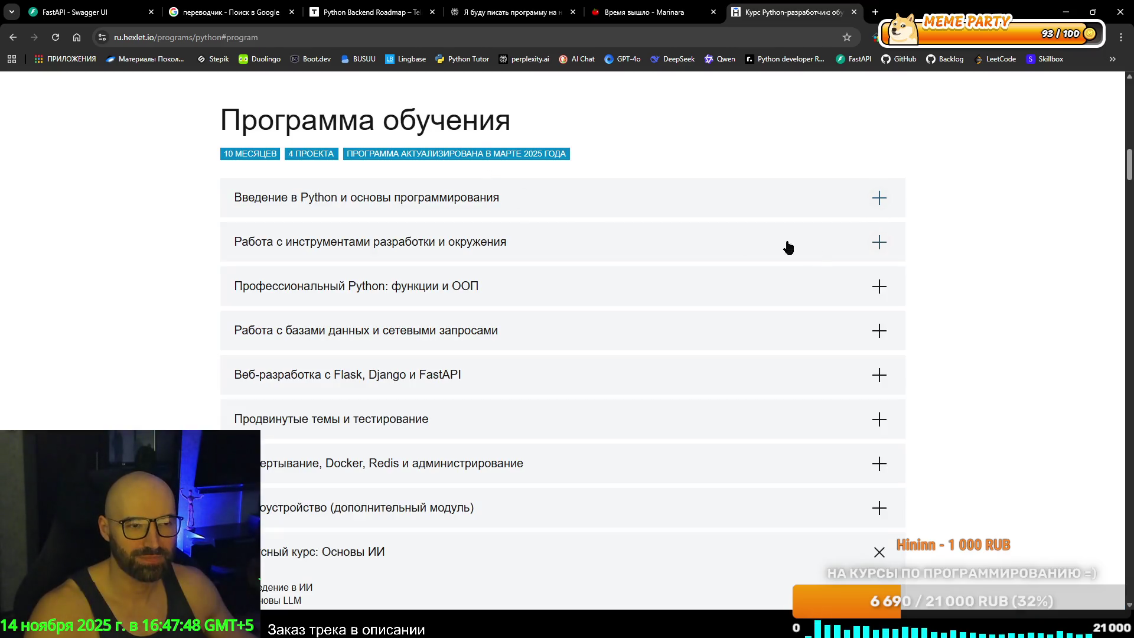
scroll(981, 239, "up", 15)
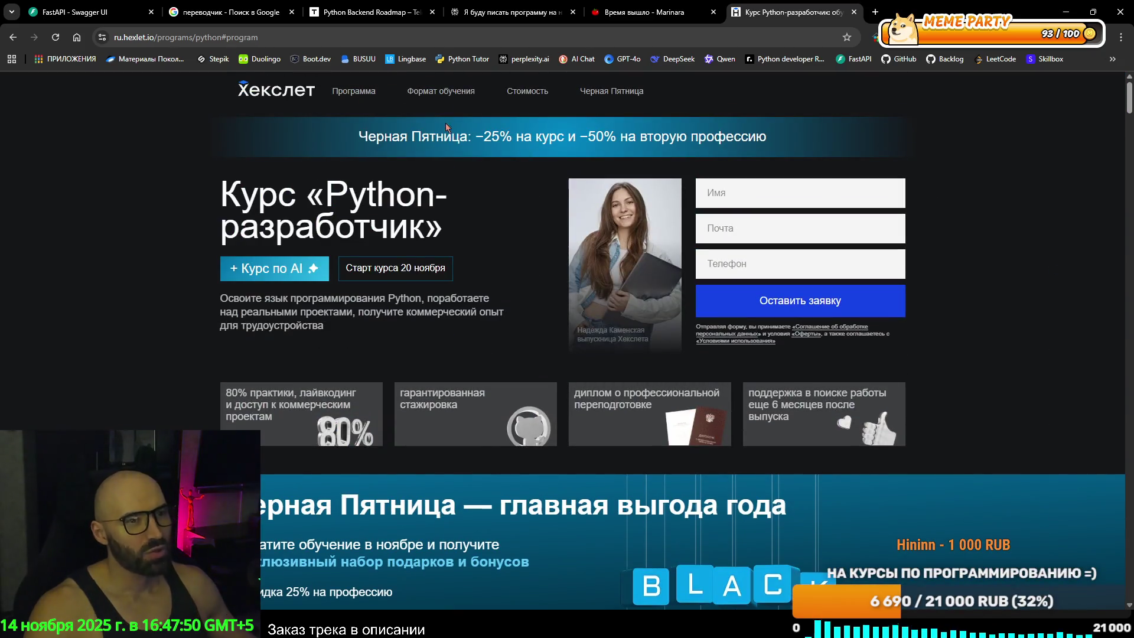
Jump to Формат обучения and scroll through the support, diploma and employer sections.
left_click(440, 92)
scroll(1029, 381, "down", 5)
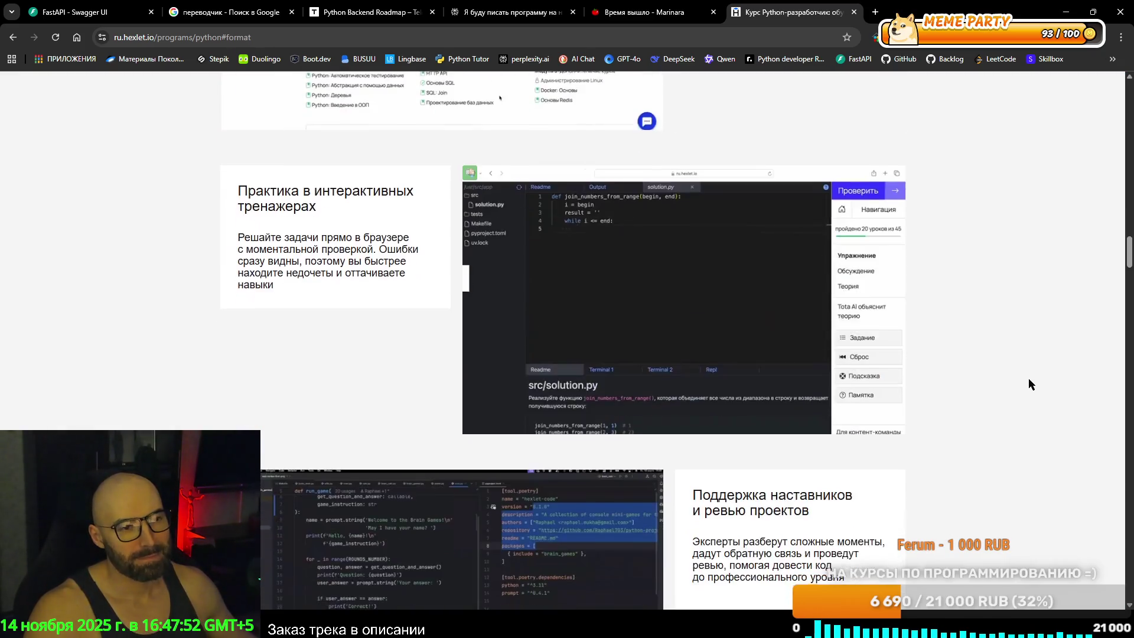
scroll(1029, 381, "down", 20)
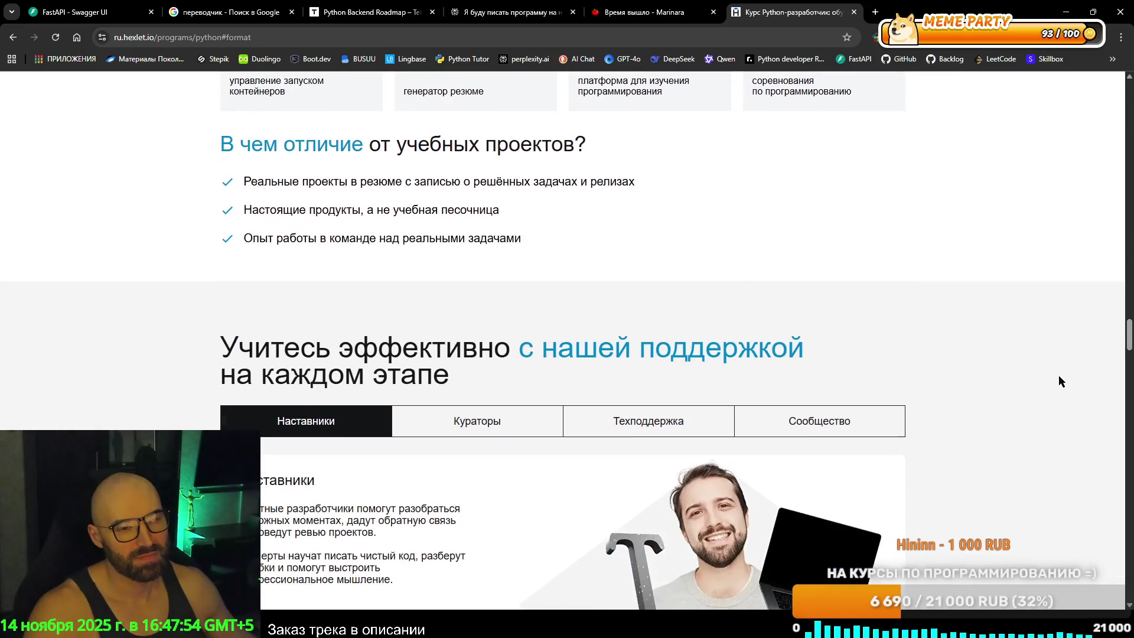
scroll(1059, 376, "down", 4)
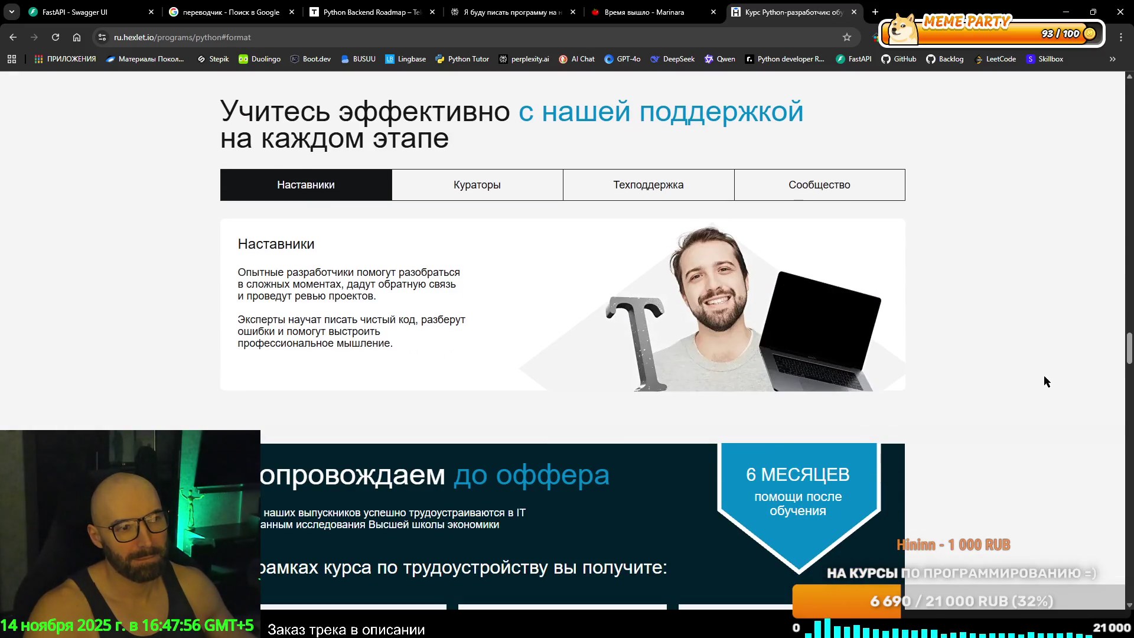
scroll(1025, 378, "down", 15)
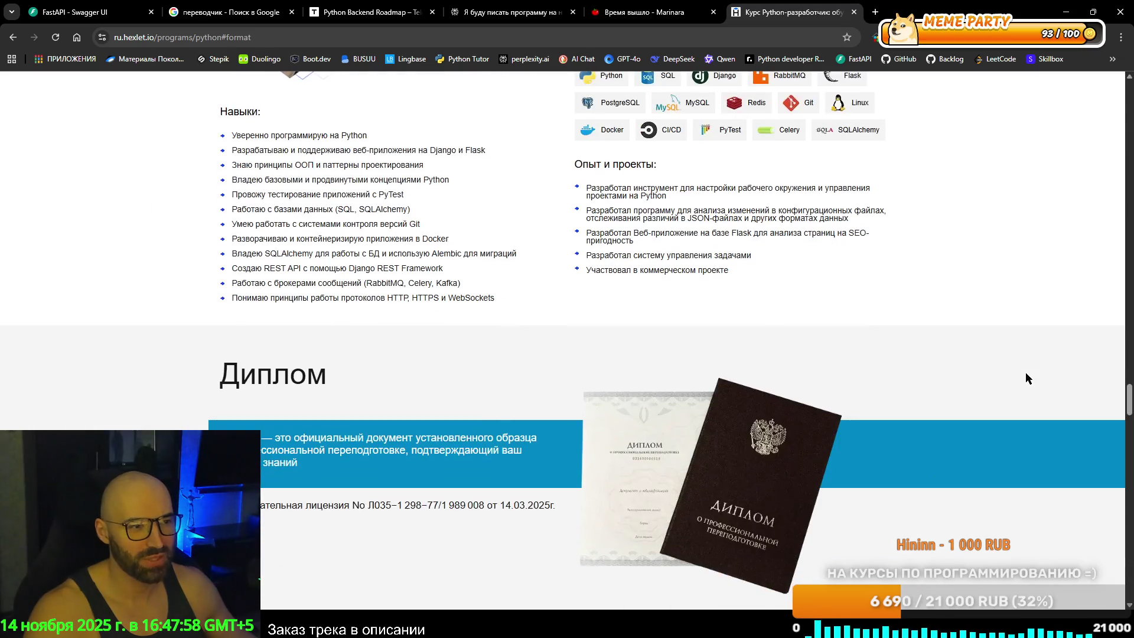
scroll(1027, 378, "down", 5)
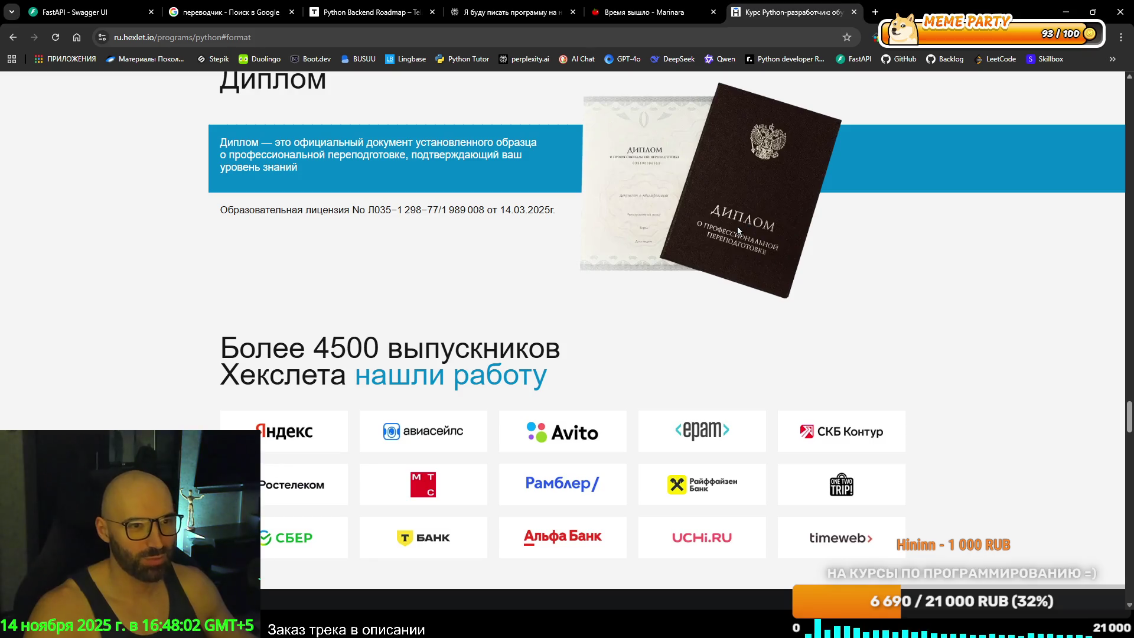
scroll(944, 352, "down", 5)
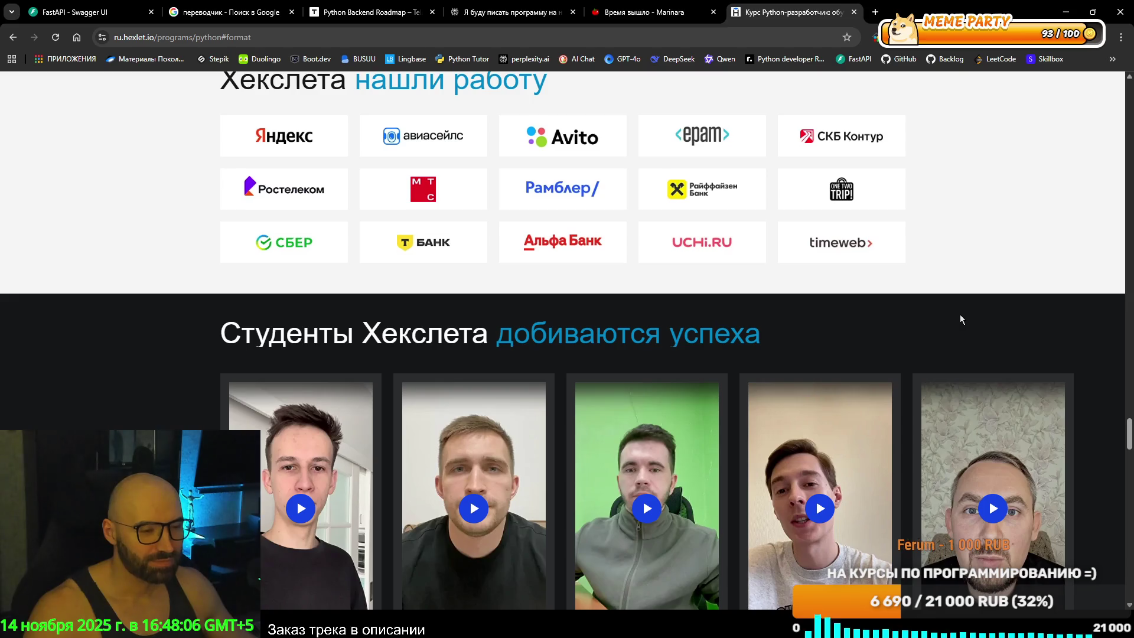
Scroll back up to the Python-разработчик course header.
scroll(960, 319, "up", 2)
scroll(960, 319, "down", 10)
scroll(961, 319, "up", 10)
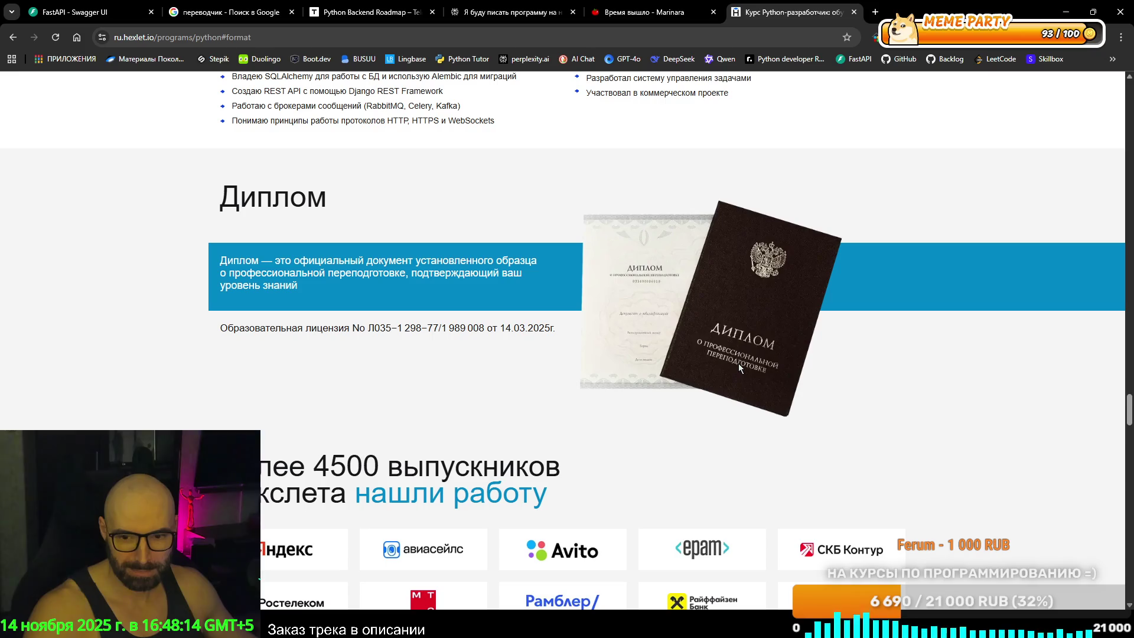
scroll(738, 364, "up", 20)
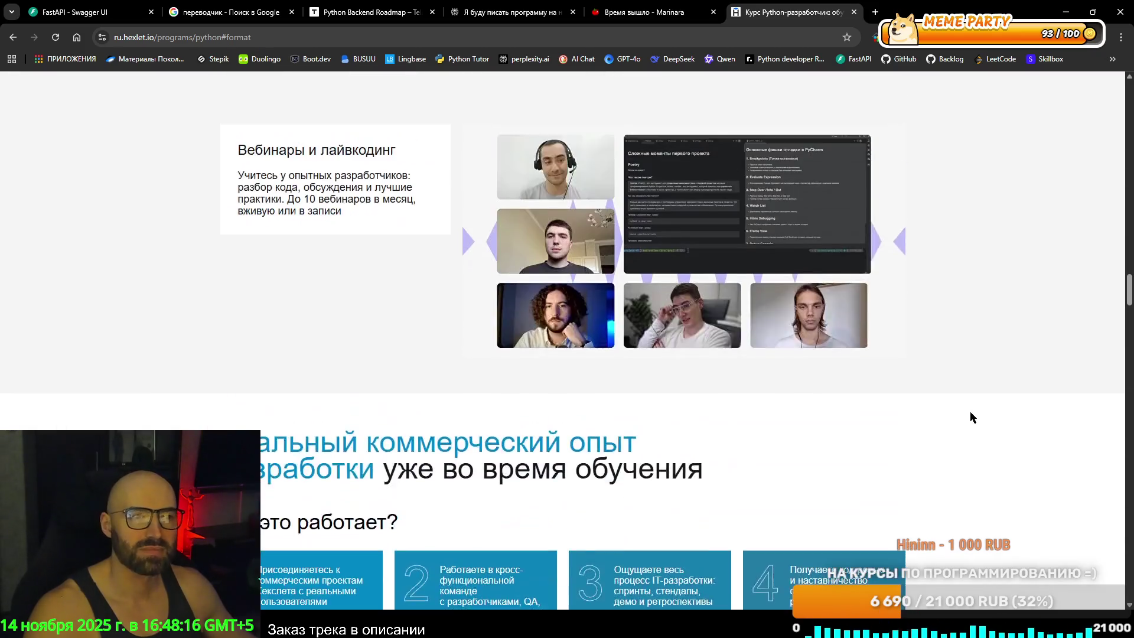
scroll(970, 417, "up", 20)
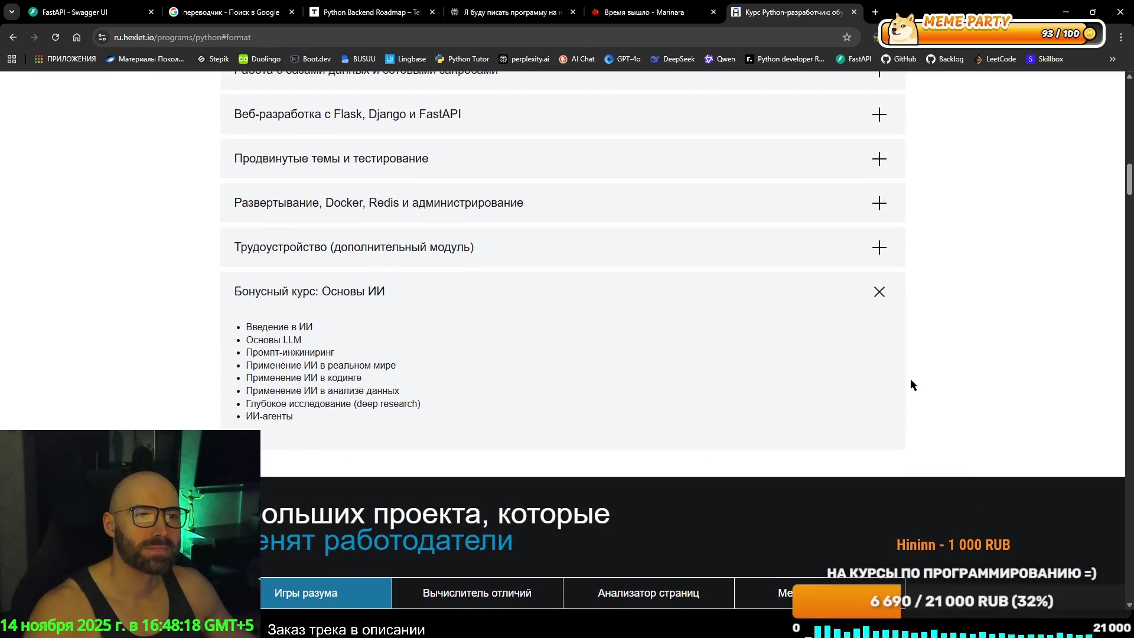
scroll(910, 385, "up", 20)
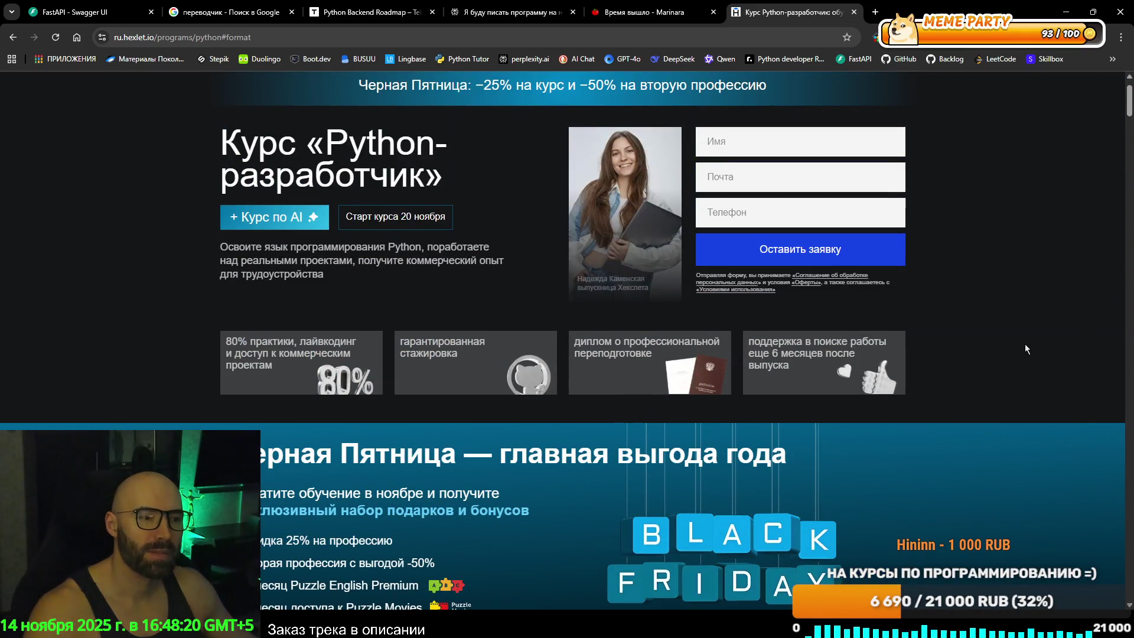
scroll(1025, 342, "up", 1)
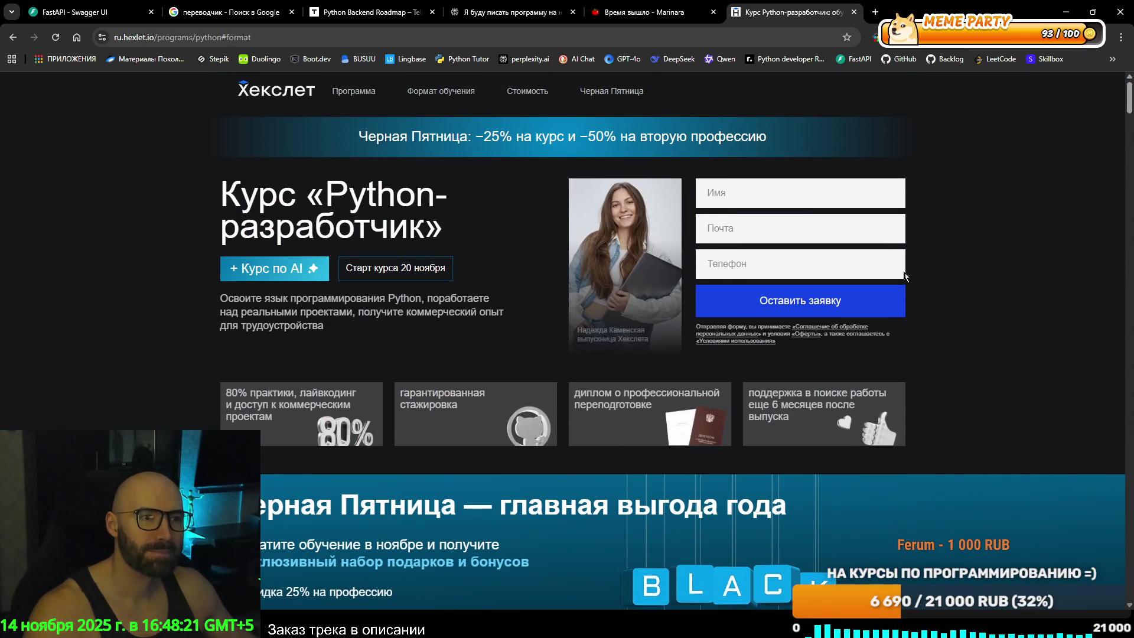
Jump to the Стоимость pricing section.
left_click(523, 93)
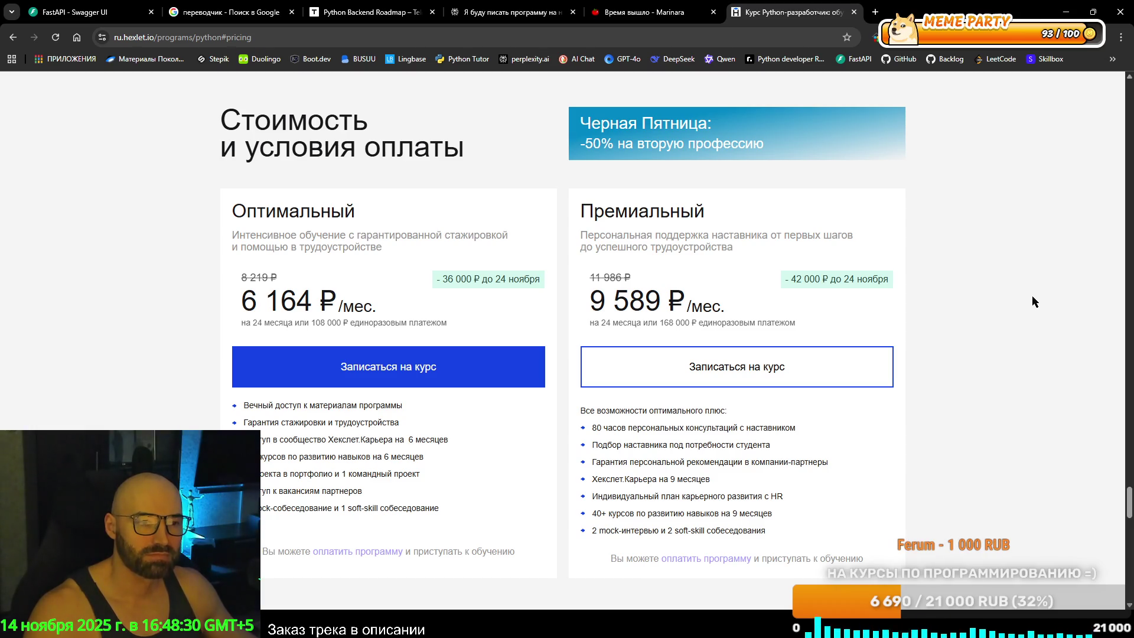
scroll(1032, 296, "down", 4)
scroll(1033, 293, "up", 7)
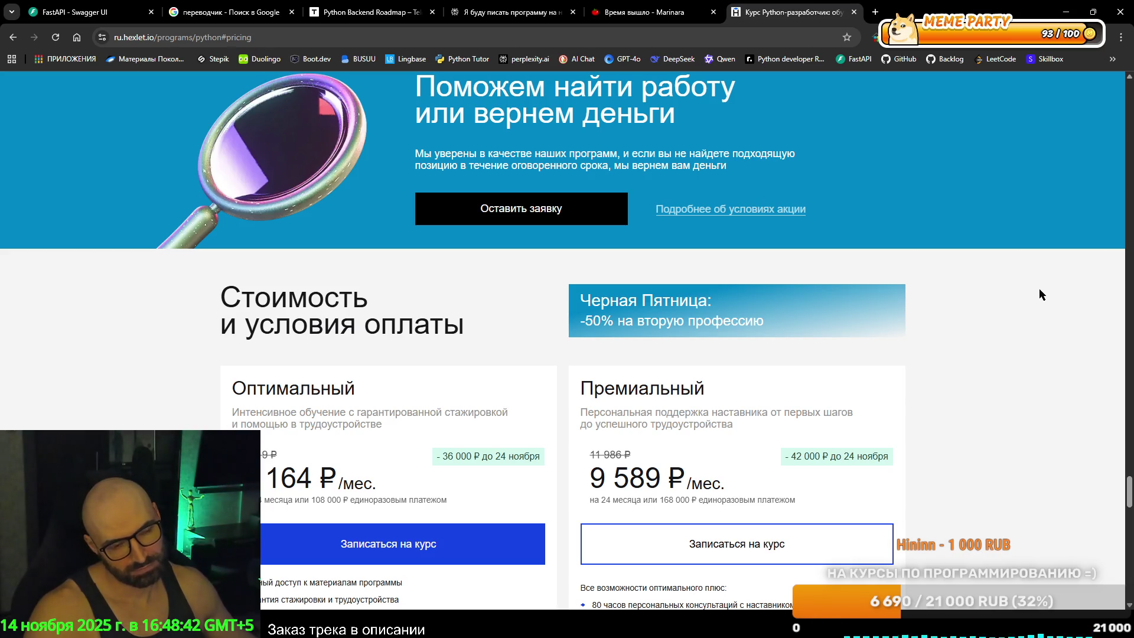
Highlight and compare the payment-terms lines of the Оптимальный and Премиальный plans.
mouse_move(264, 490)
left_mouse_down()
mouse_move(447, 495)
mouse_move(267, 500)
left_mouse_up()
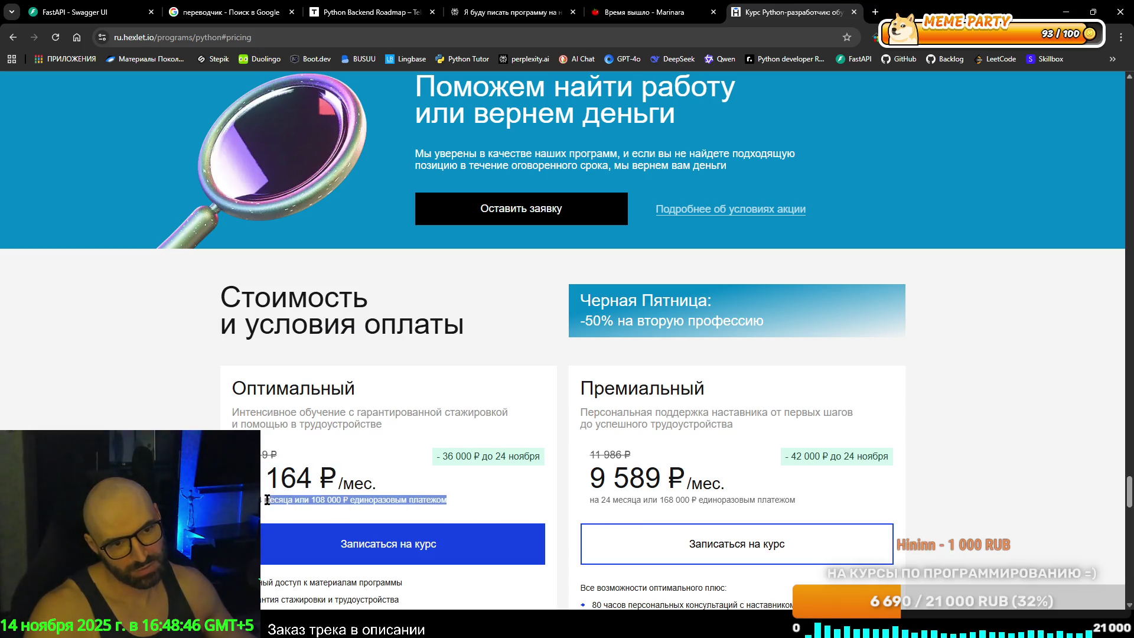
left_click(267, 499)
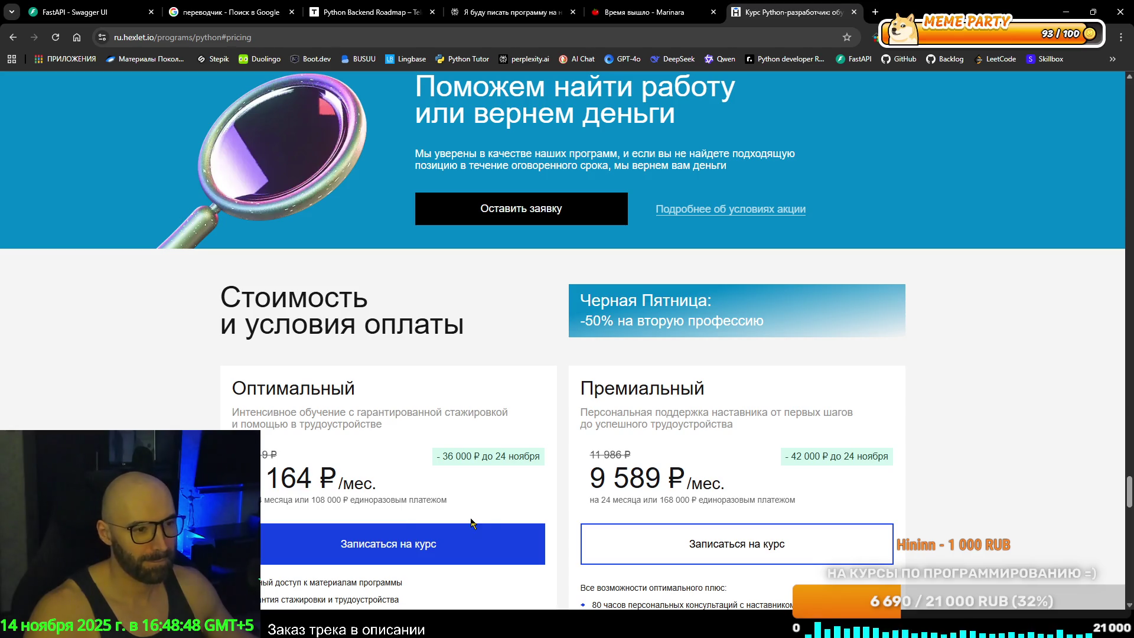
scroll(516, 474, "down", 2)
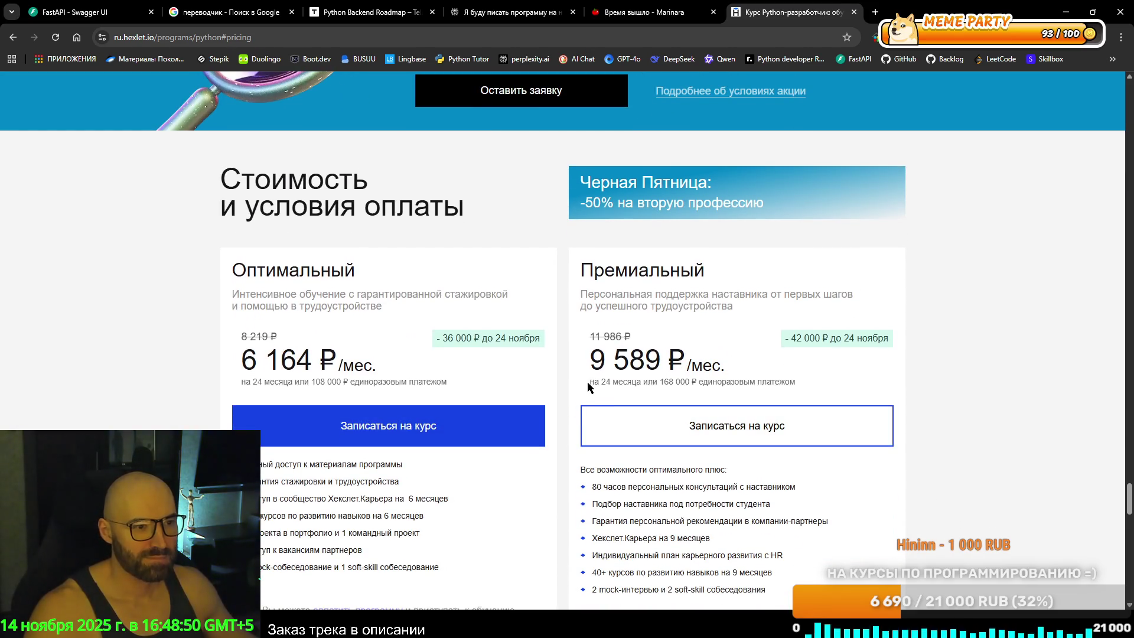
mouse_move(590, 382)
left_mouse_down()
mouse_move(796, 384)
mouse_move(593, 387)
left_mouse_up()
left_click(809, 385)
left_click(571, 385)
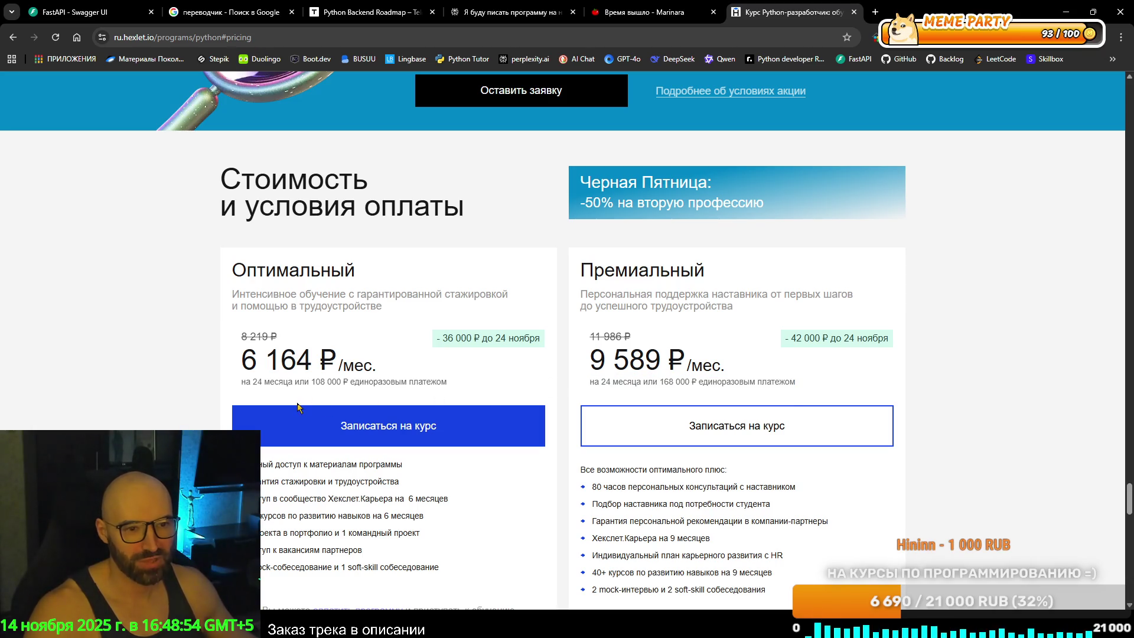
scroll(295, 405, "down", 10)
Expand and collapse the first FAQ answer.
scroll(183, 405, "down", 5)
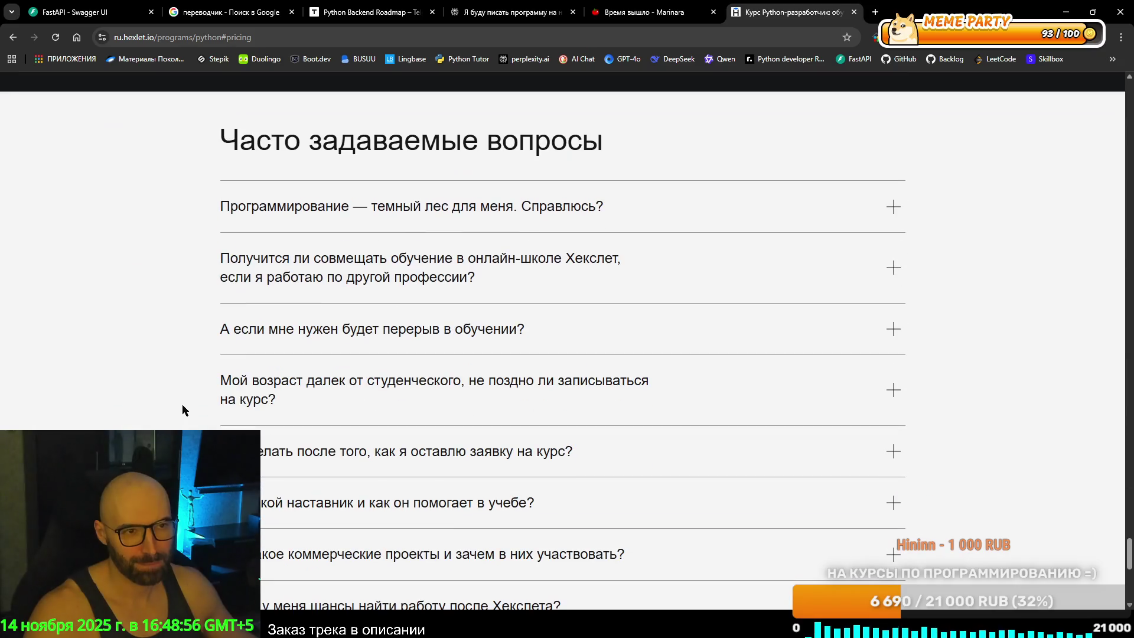
left_click(391, 212)
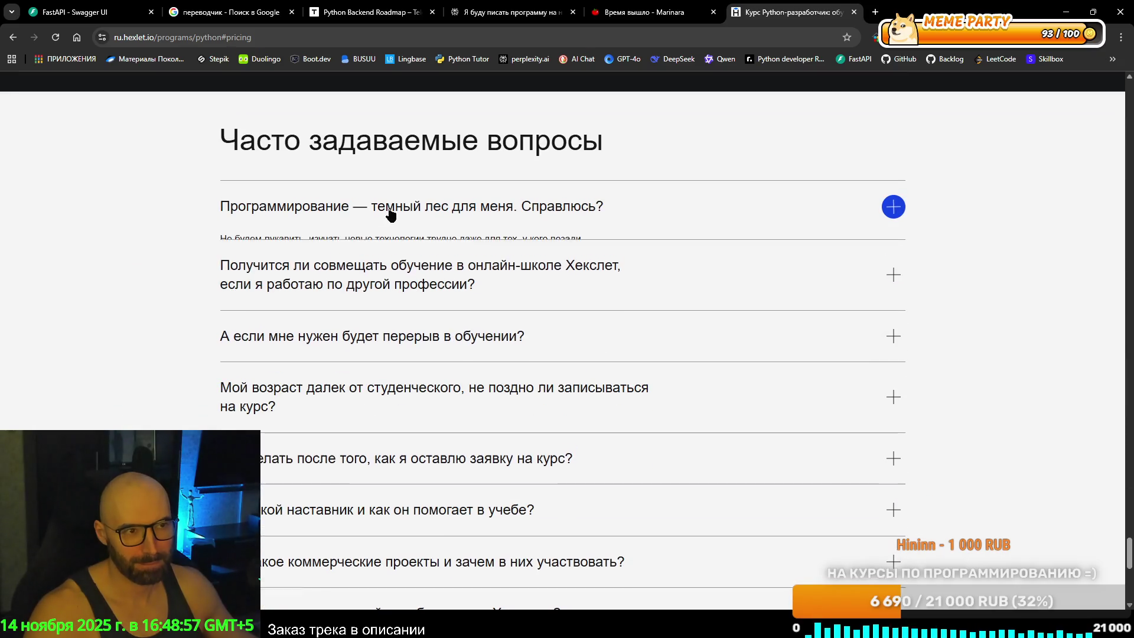
left_click(434, 211)
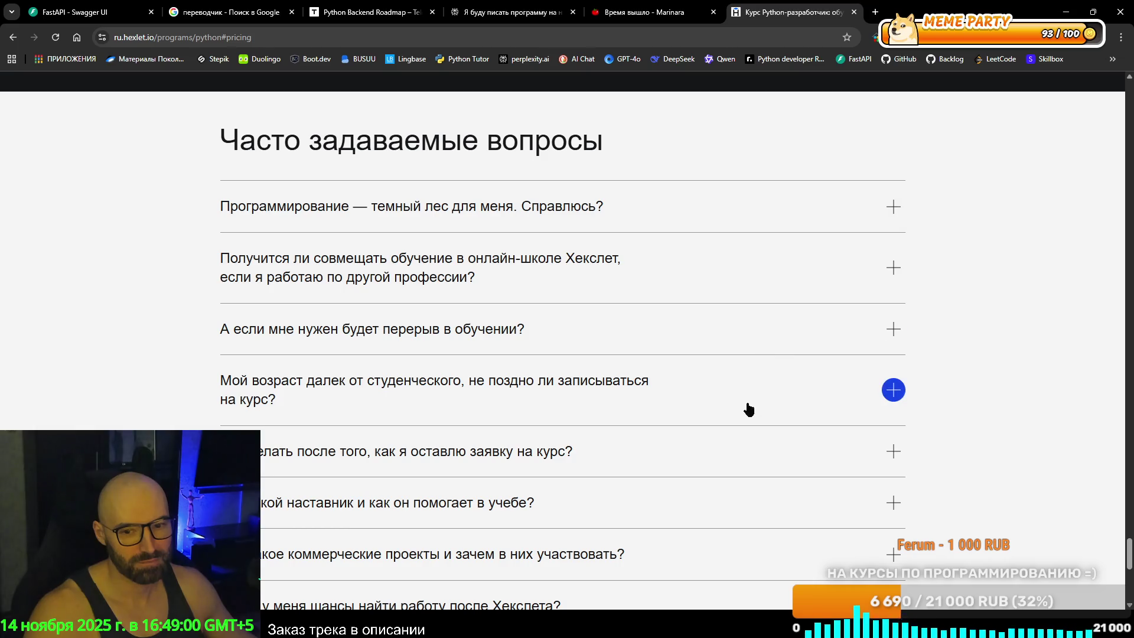
Scroll up to bring the Программа обучения module list into view.
scroll(873, 445, "up", 15)
scroll(959, 451, "up", 15)
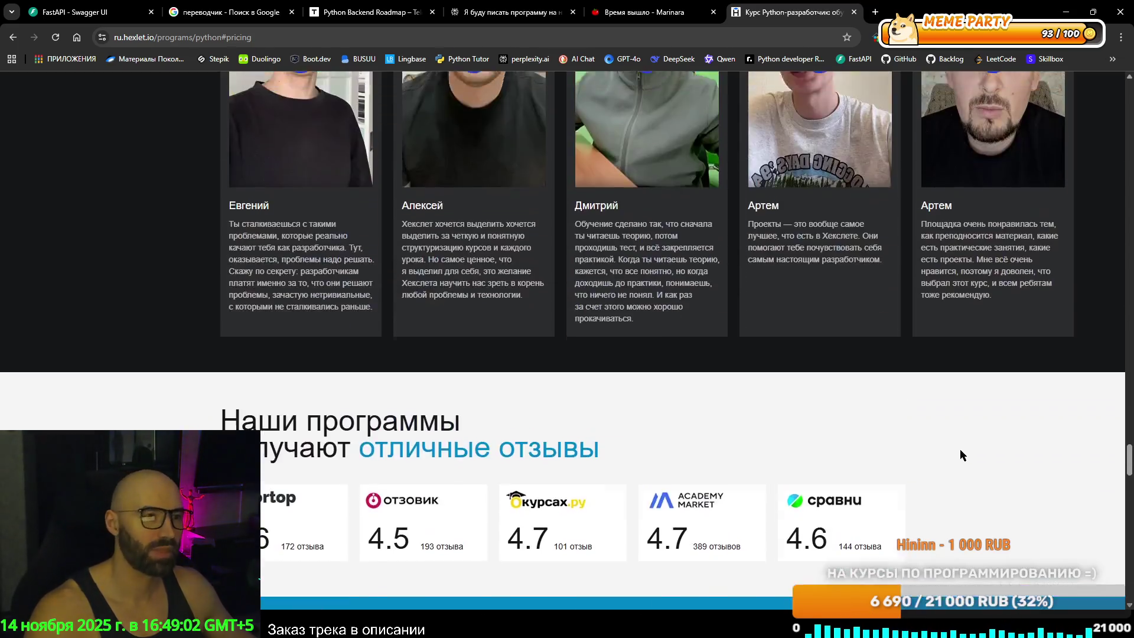
scroll(793, 368, "down", 12)
scroll(809, 302, "up", 20)
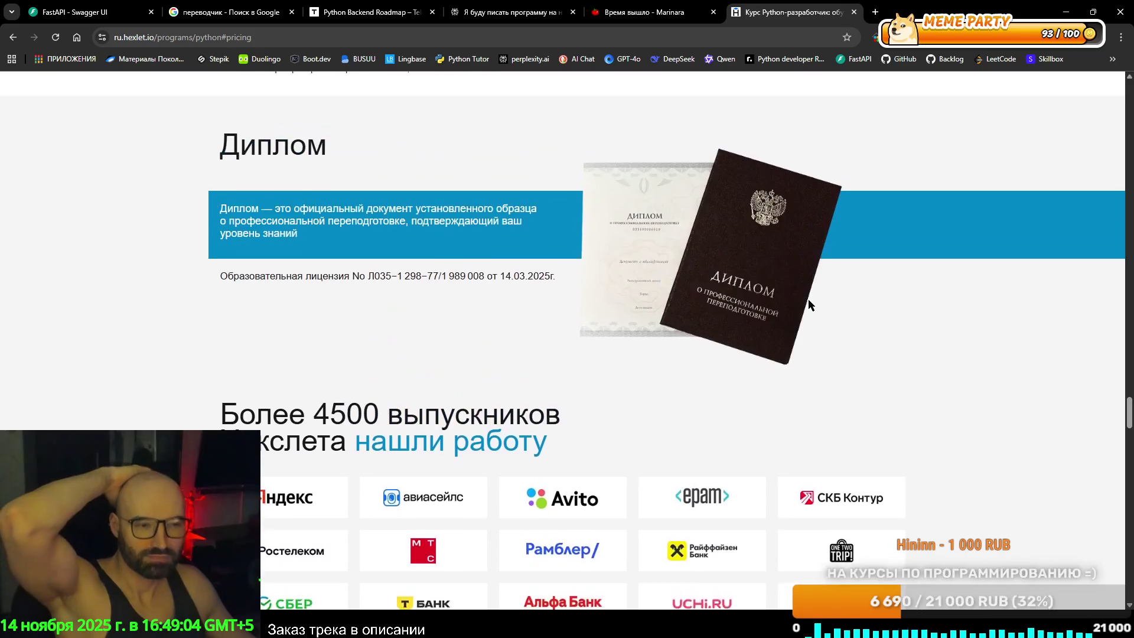
scroll(741, 292, "up", 20)
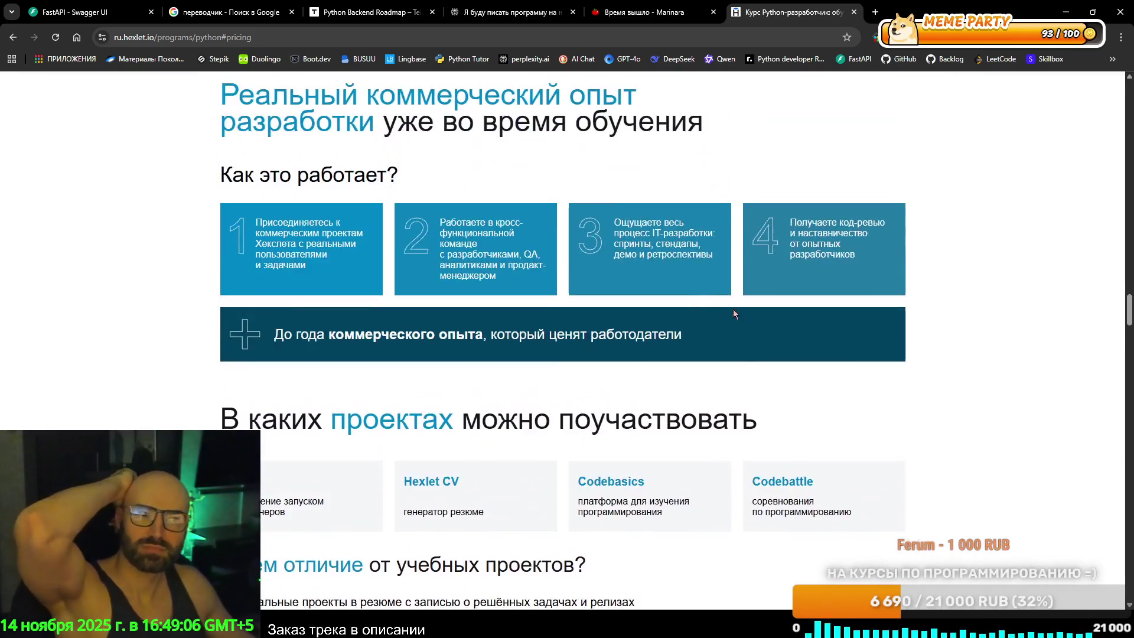
scroll(920, 367, "up", 15)
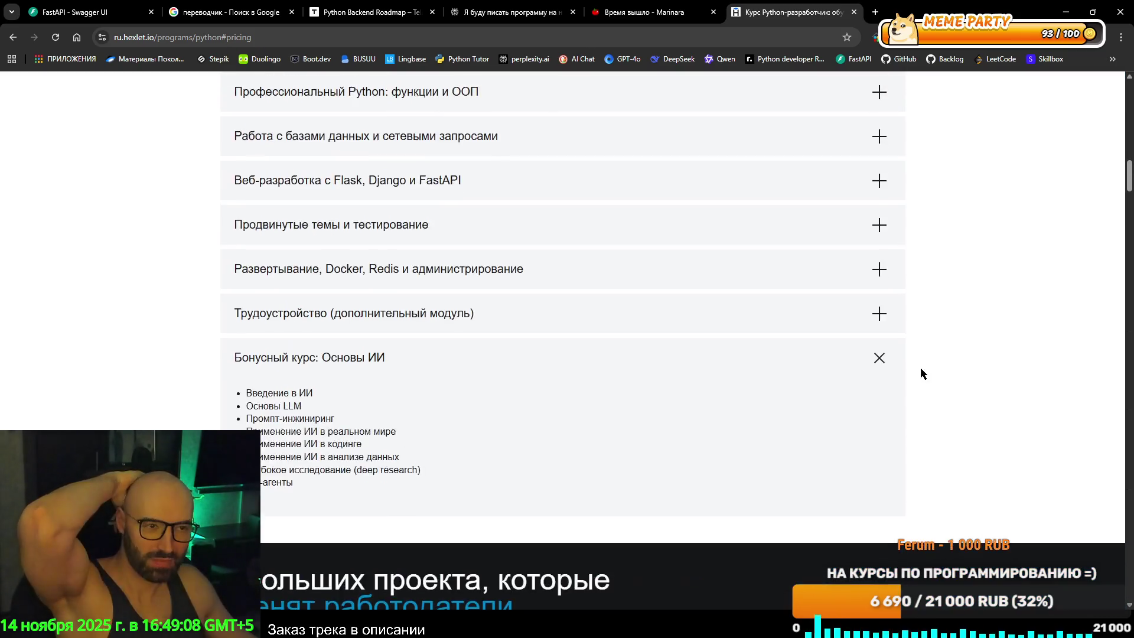
scroll(880, 368, "up", 6)
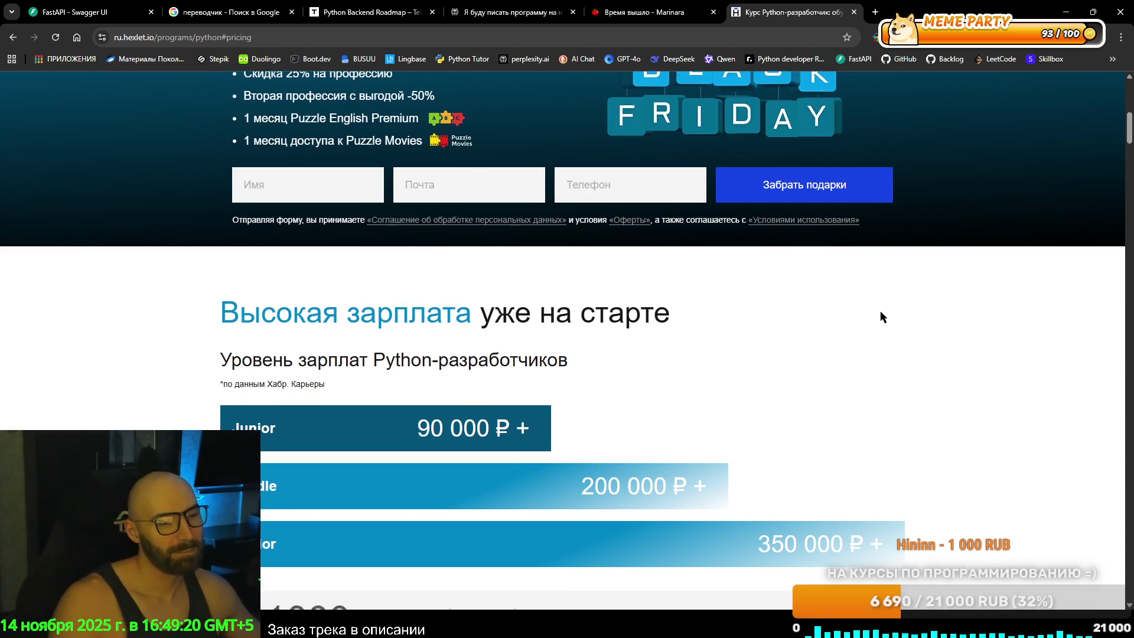
scroll(880, 310, "down", 6)
scroll(873, 314, "down", 5)
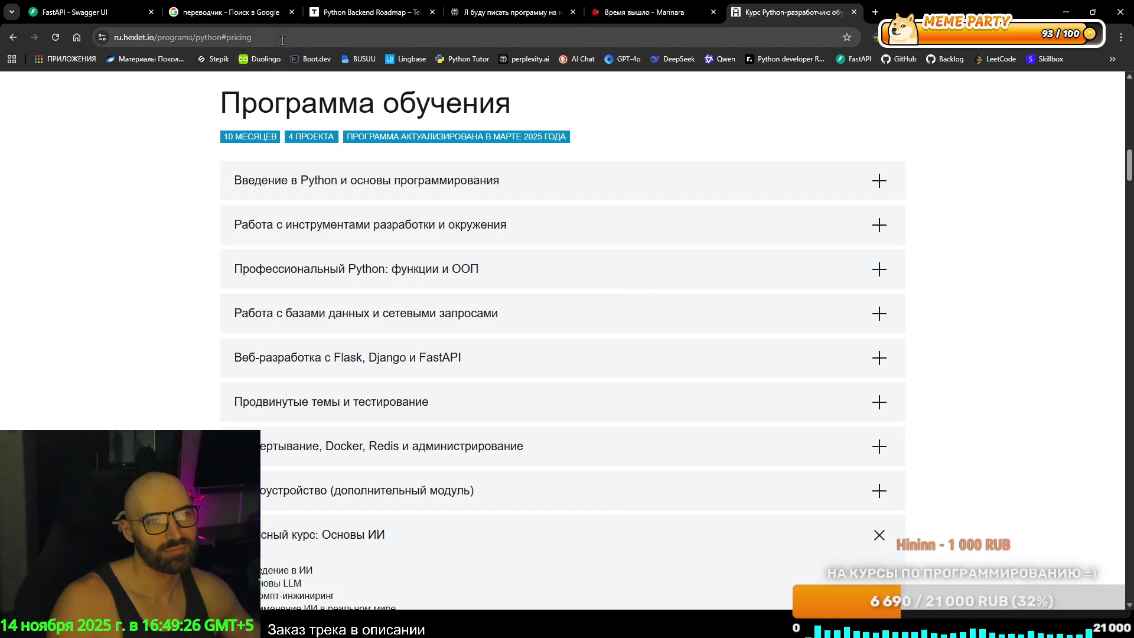
Bookmark the Python course page in Chrome.
left_click(742, 39)
left_click(953, 188)
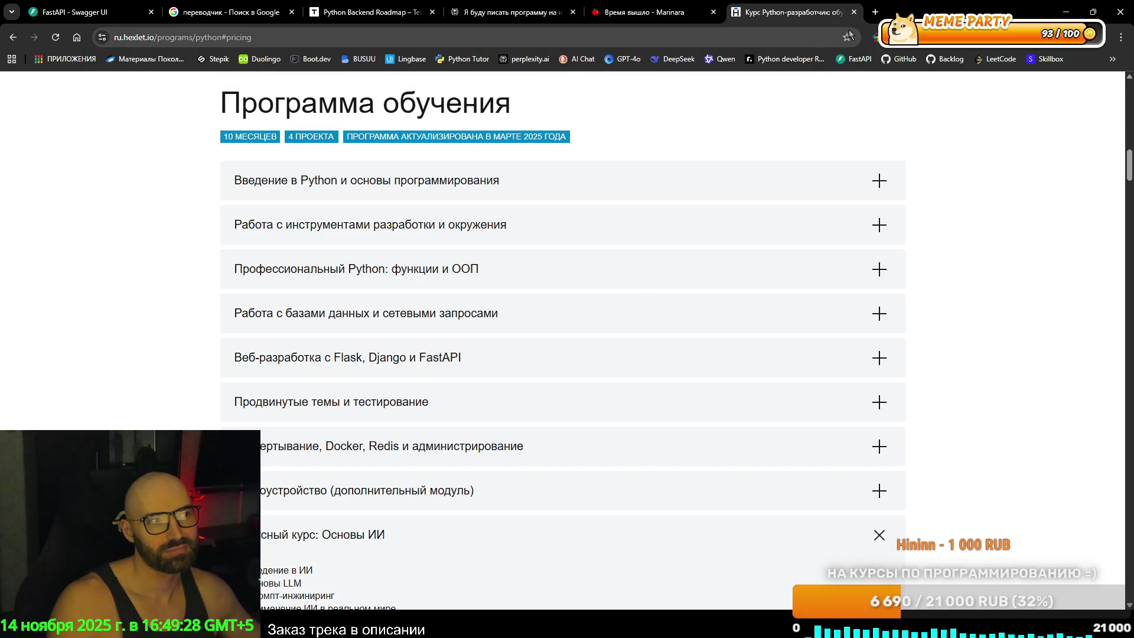
left_click(848, 36)
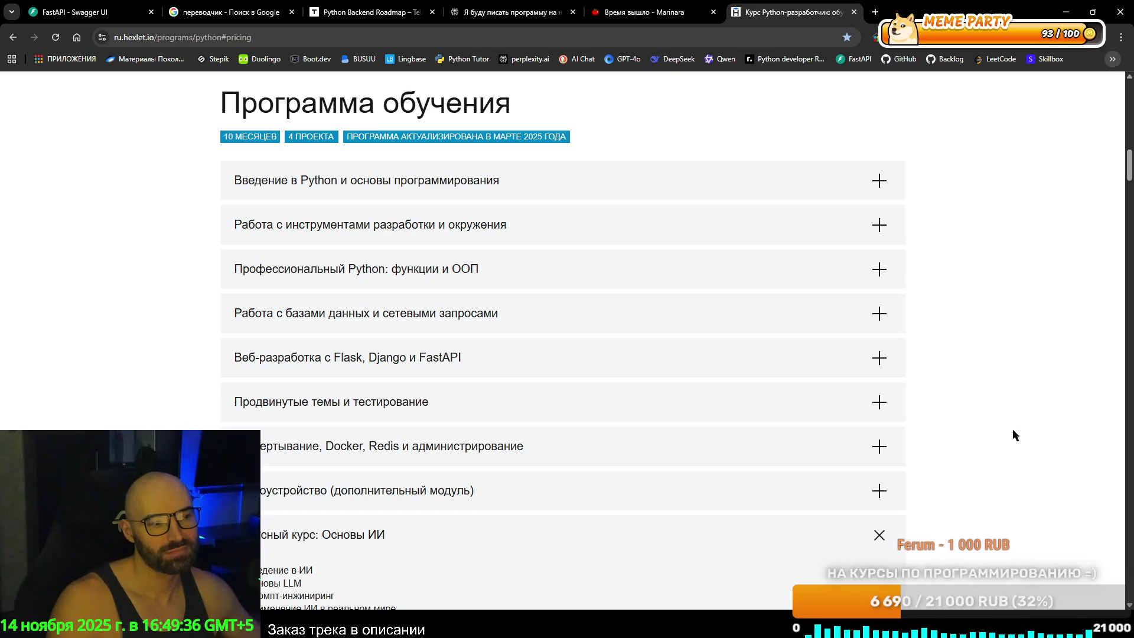
Expand the databases, Профессиональный Python and development tools modules.
left_click(756, 319)
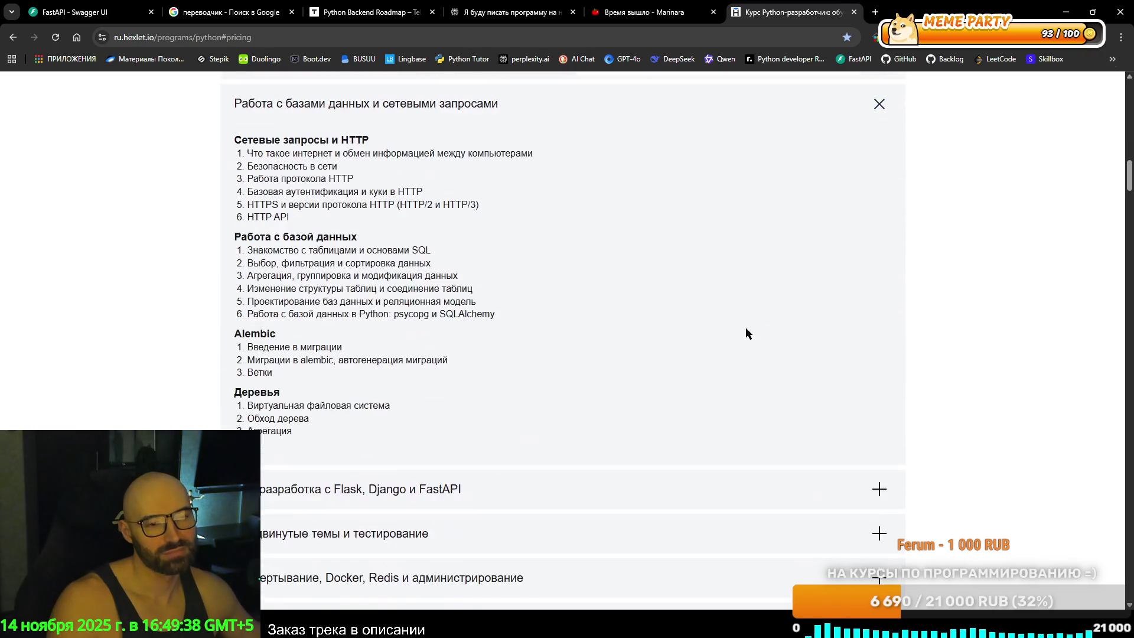
scroll(703, 346, "up", 5)
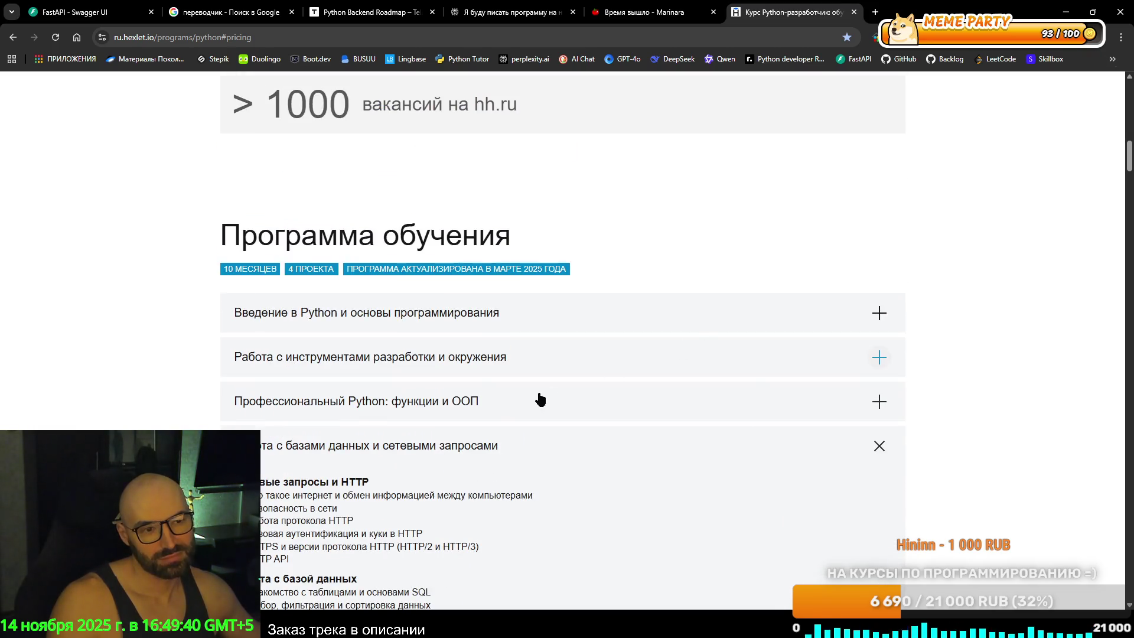
left_click(519, 402)
scroll(506, 317, "up", 2)
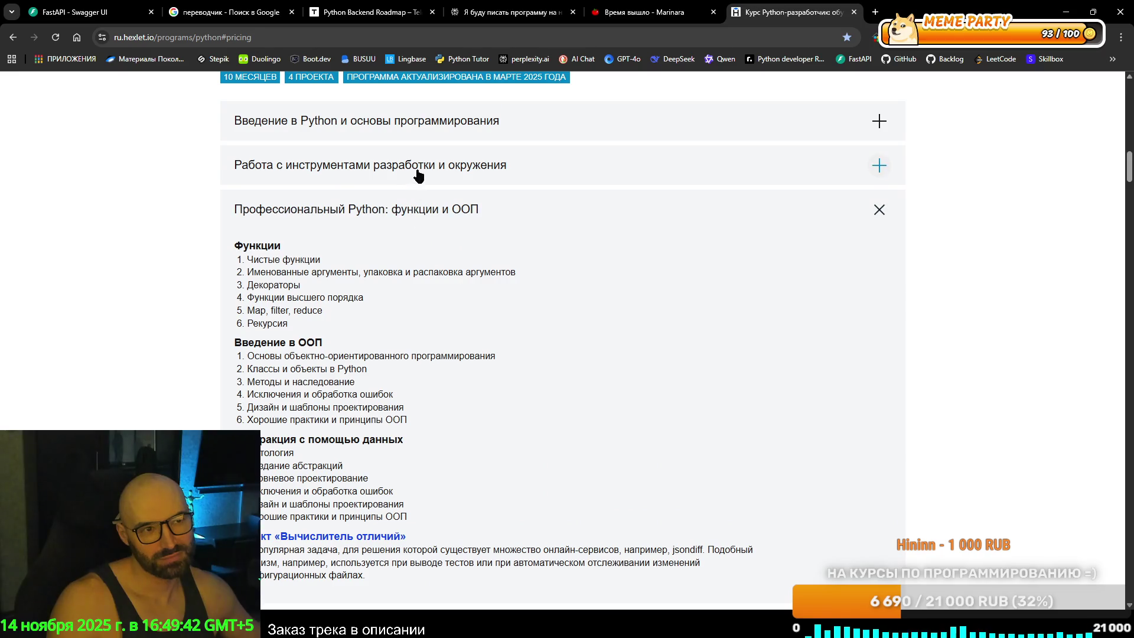
left_click(464, 173)
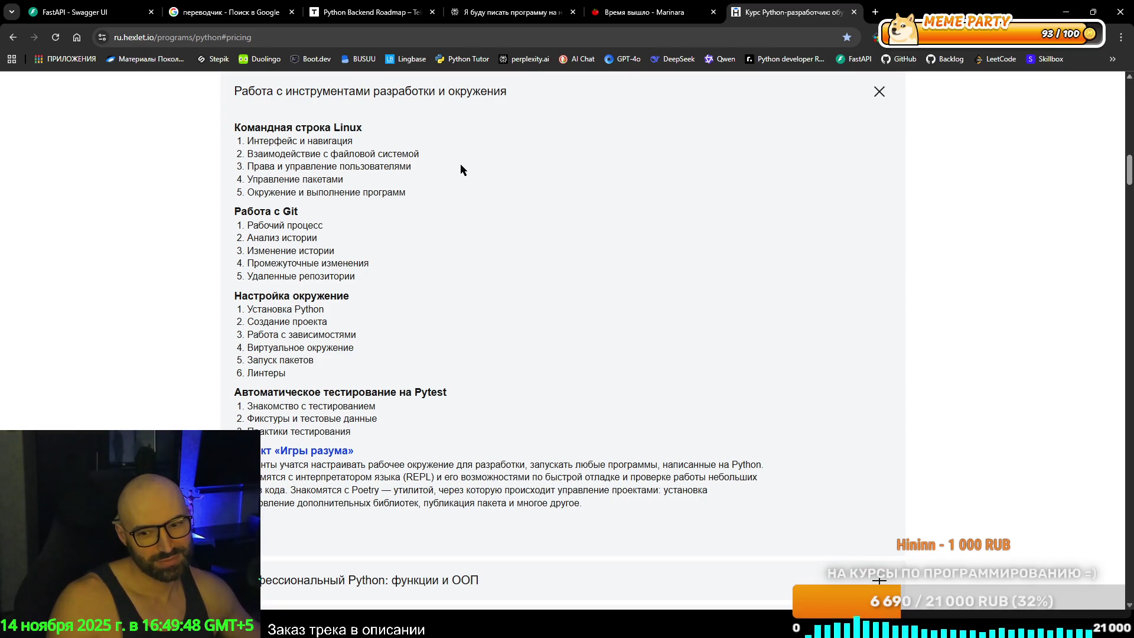
Collapse the development tools module and toggle Профессиональный Python: функции и ООП open and closed.
scroll(460, 170, "up", 3)
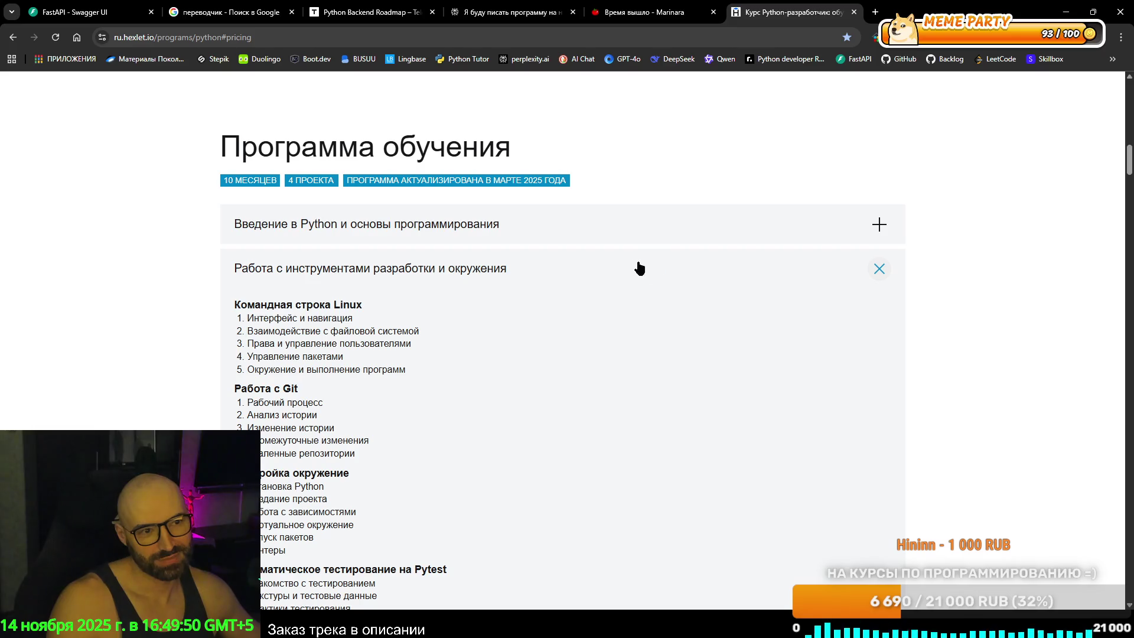
left_click(599, 266)
left_click(415, 310)
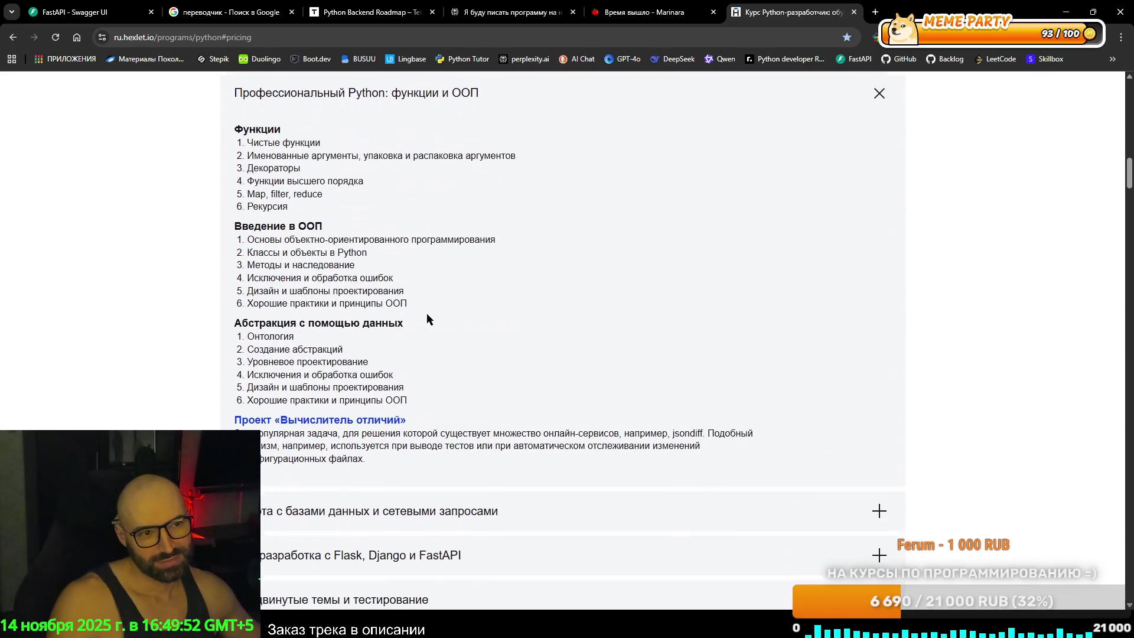
scroll(500, 268, "up", 2)
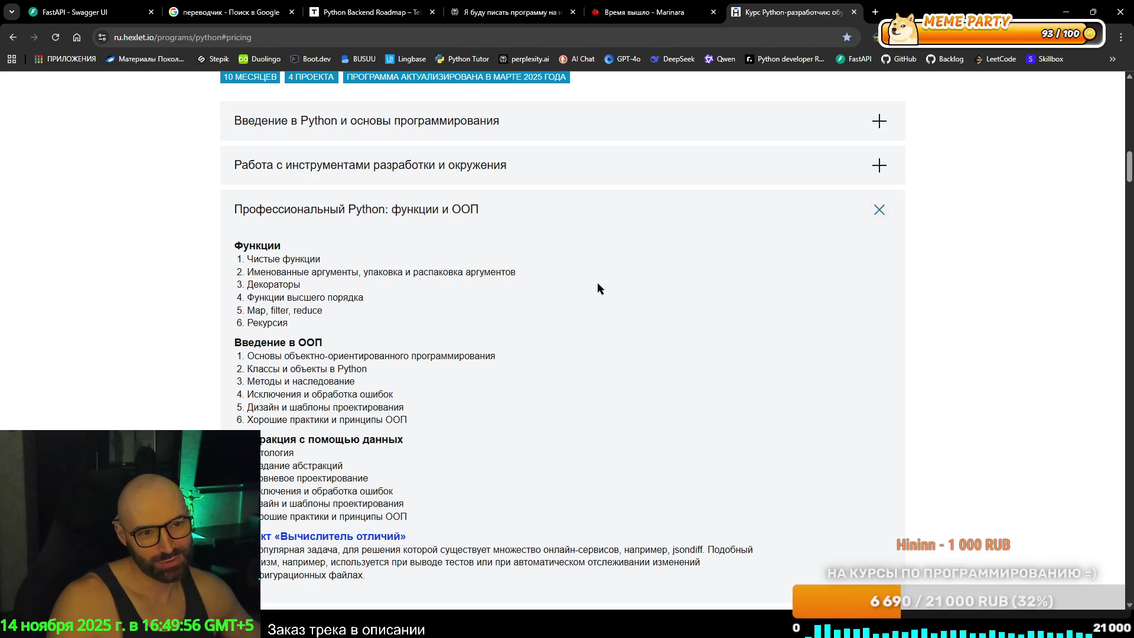
scroll(611, 289, "down", 2)
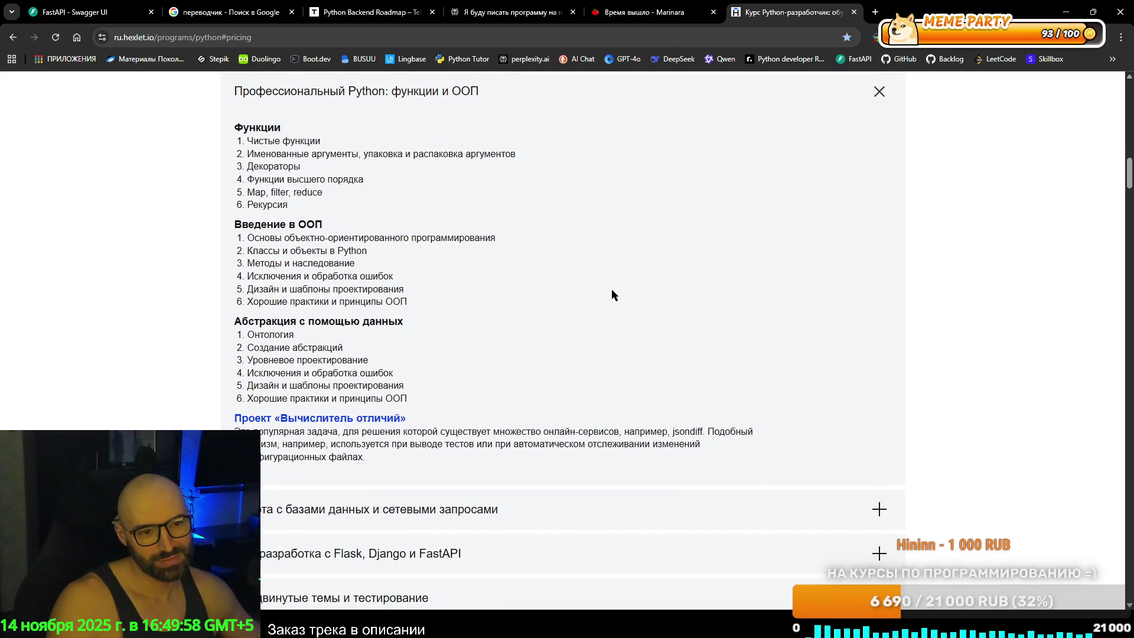
scroll(611, 289, "down", 4)
scroll(615, 278, "up", 6)
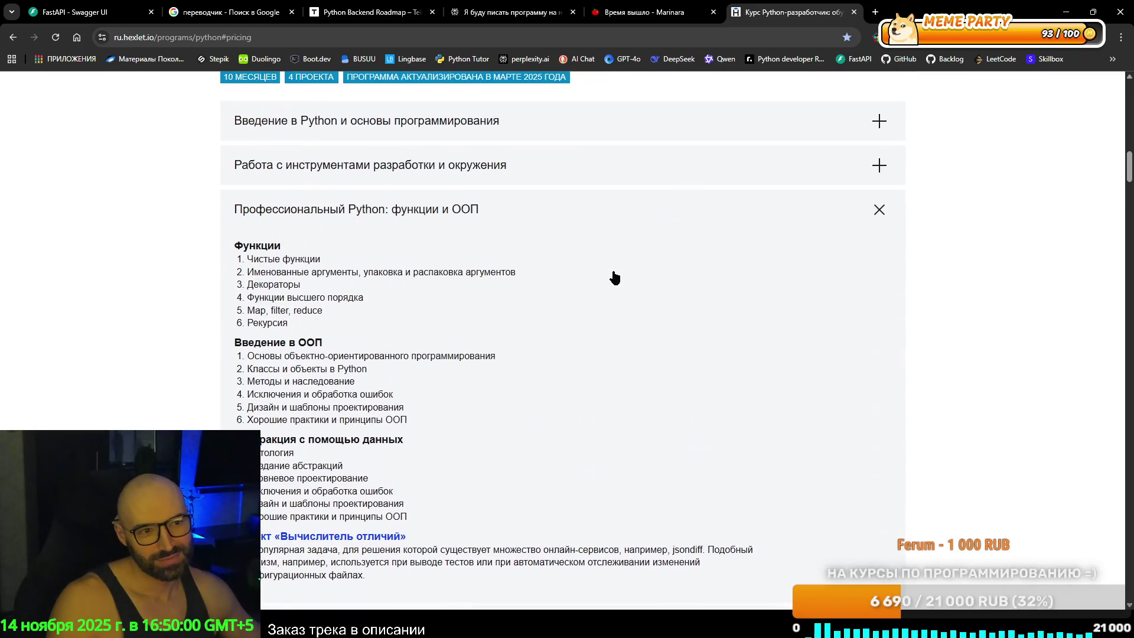
left_click(387, 211)
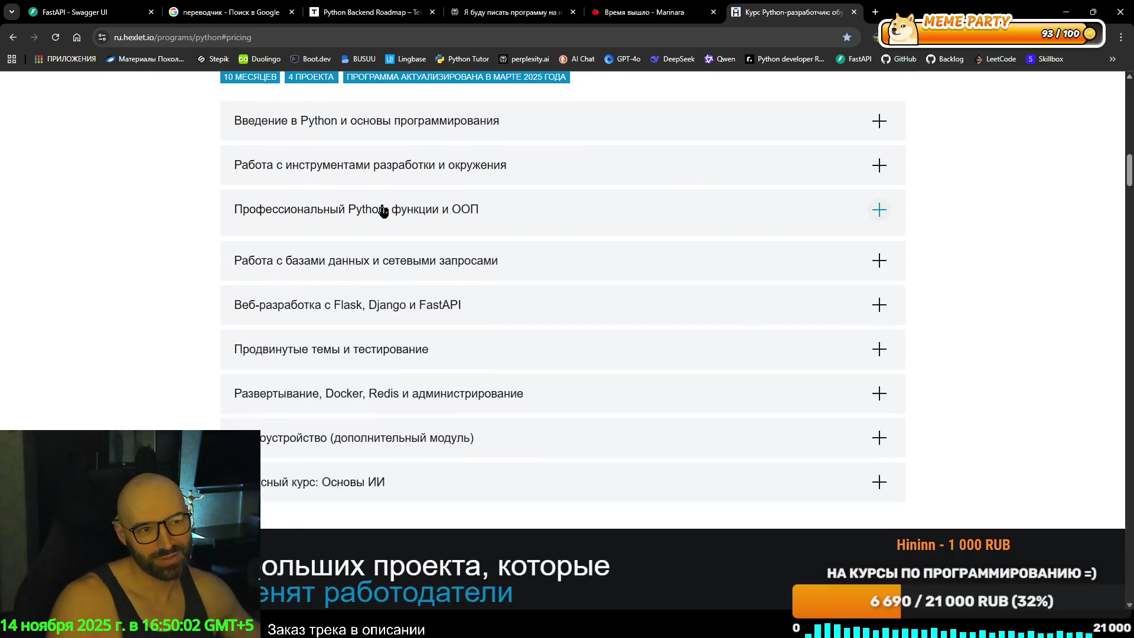
left_click(334, 211)
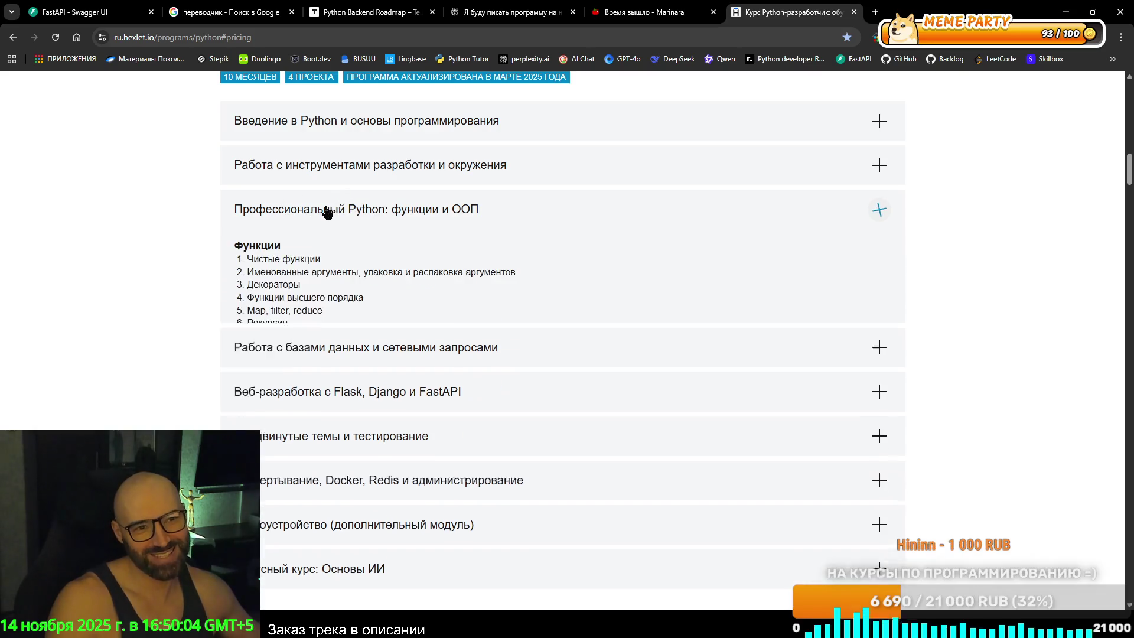
left_click(328, 214)
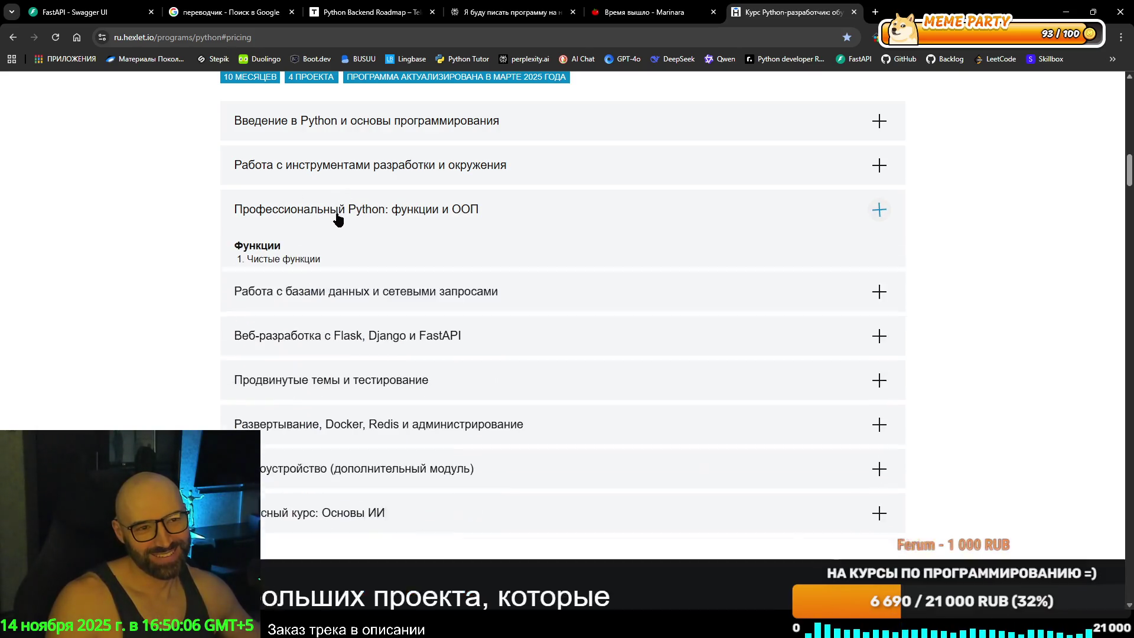